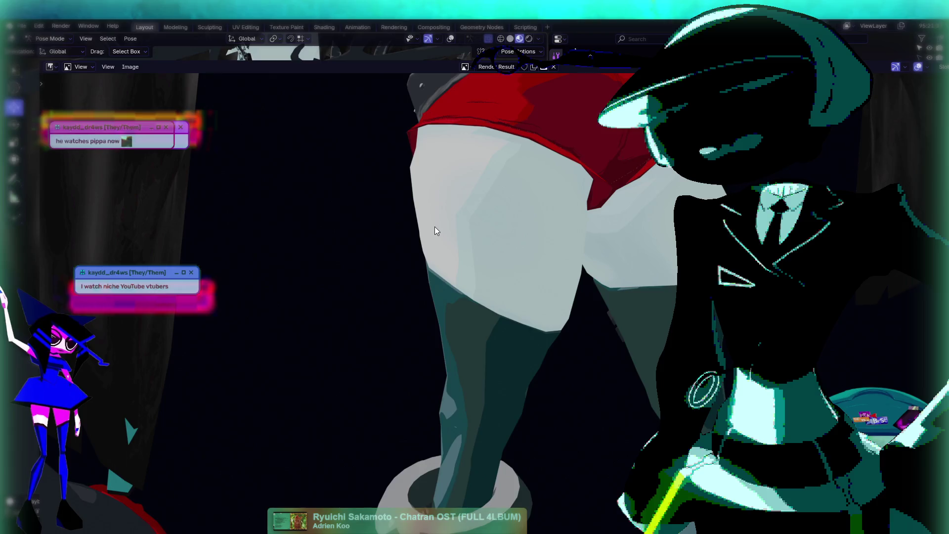
Step: Copy the Blender render of the chained character to the clipboard from the Image menu
{"action": "left_click", "coordinate": [130, 66]}
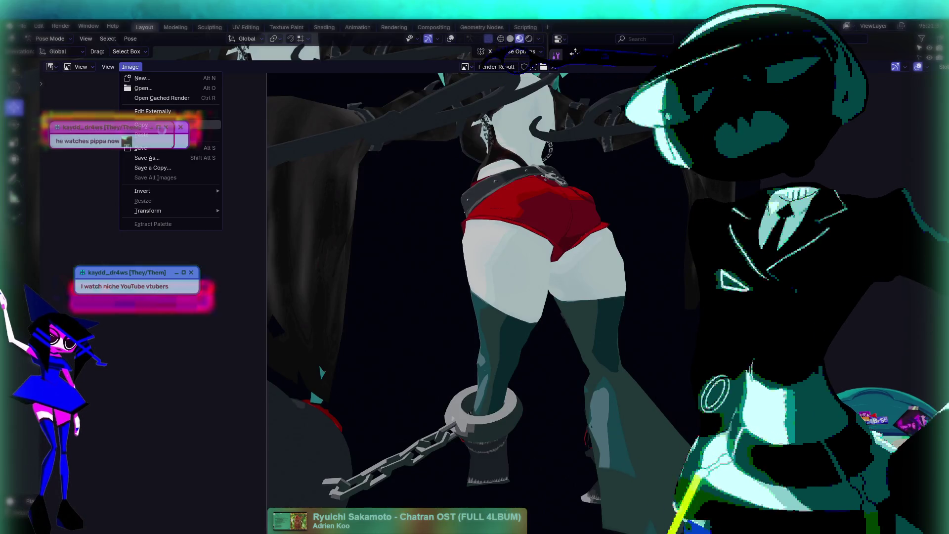
{"action": "left_click", "coordinate": [175, 126]}
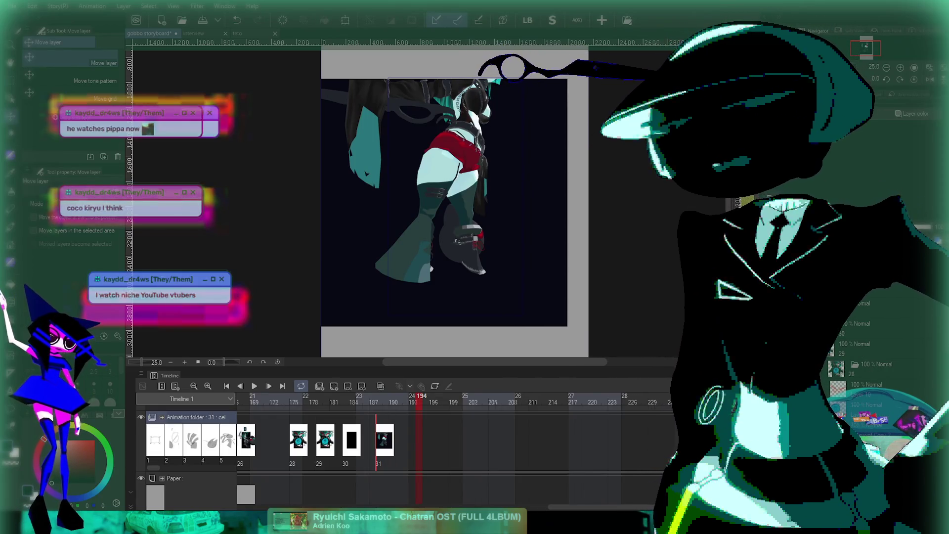
Step: Paste the render as cel 32 at frame 194, nudge it slightly, and preview the animation
{"action": "key", "text": "ctrl+v"}
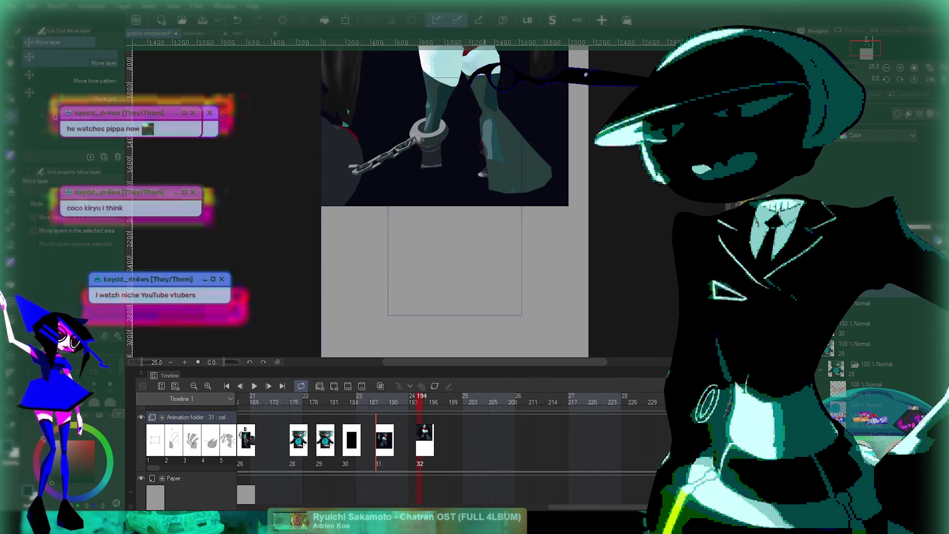
{"action": "left_click_drag", "start_coordinate": [445, 198], "coordinate": [445, 197]}
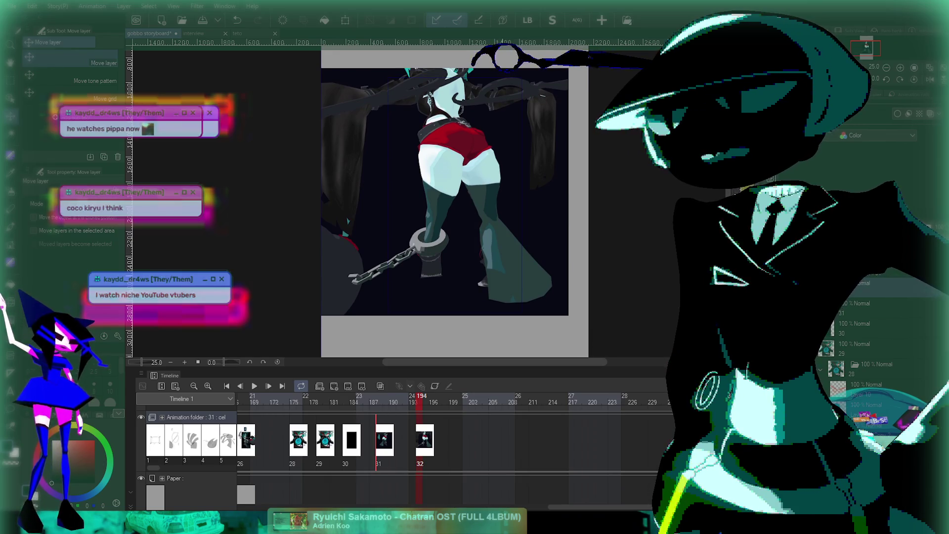
{"action": "key", "text": "space"}
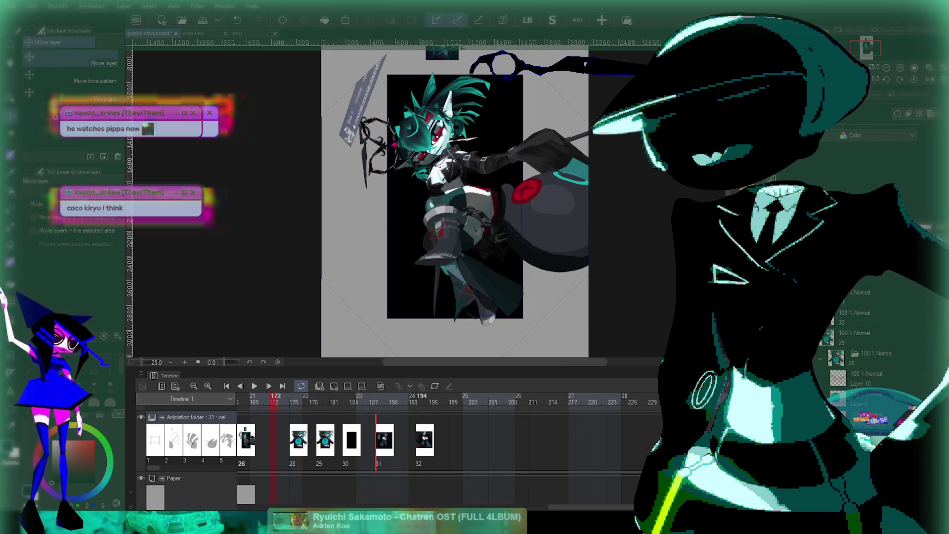
{"action": "key", "text": "space"}
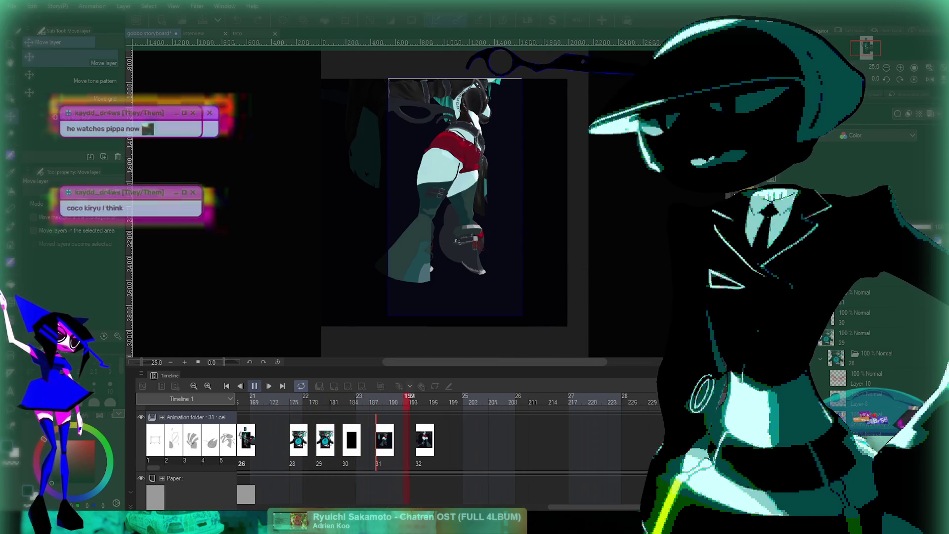
{"action": "key", "text": "space"}
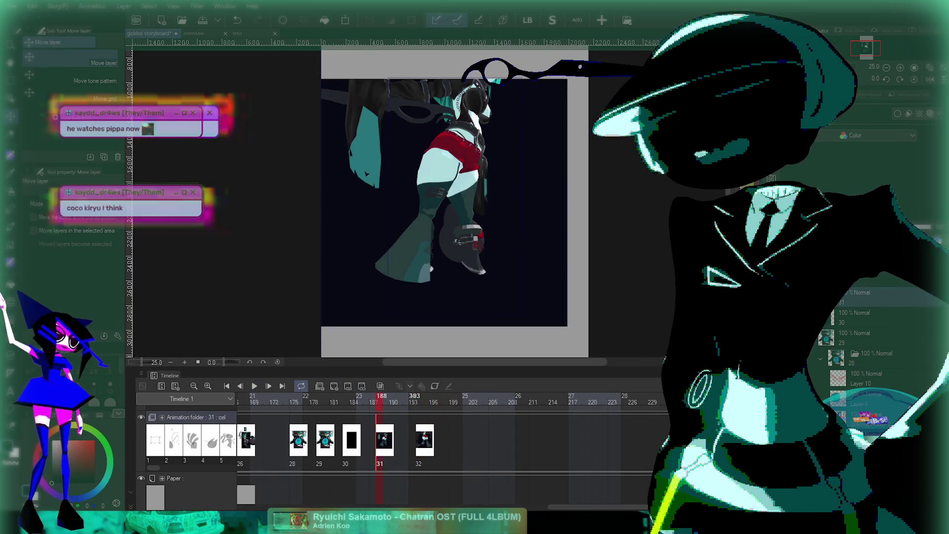
{"action": "key", "text": "Left"}
{"action": "key", "text": "Left"}
{"action": "key", "text": "Left"}
{"action": "scroll", "coordinate": [519, 252], "scroll_direction": "down", "scroll_amount": 1}
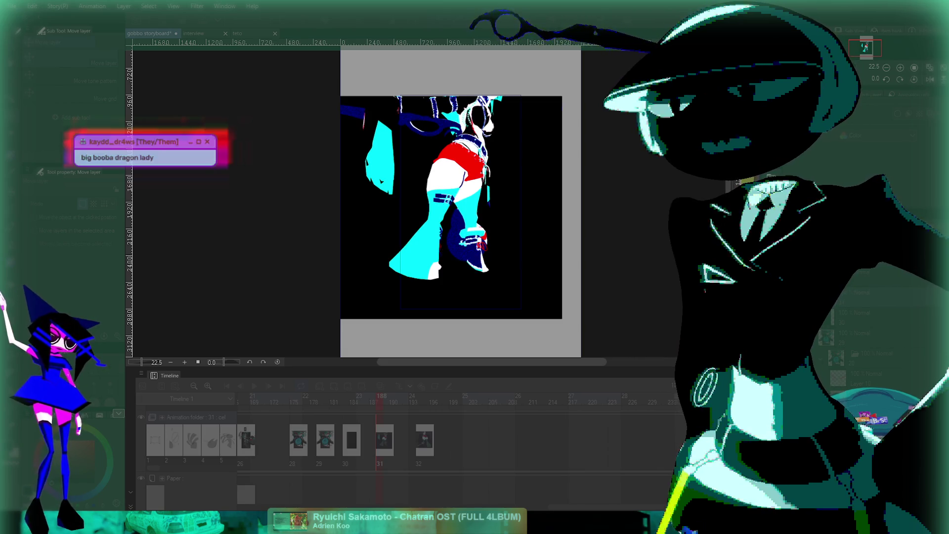
Step: Zoom the canvas in and out to inspect the recoloured render cels 31 and 32
{"action": "scroll", "coordinate": [460, 223], "scroll_direction": "up", "scroll_amount": 5}
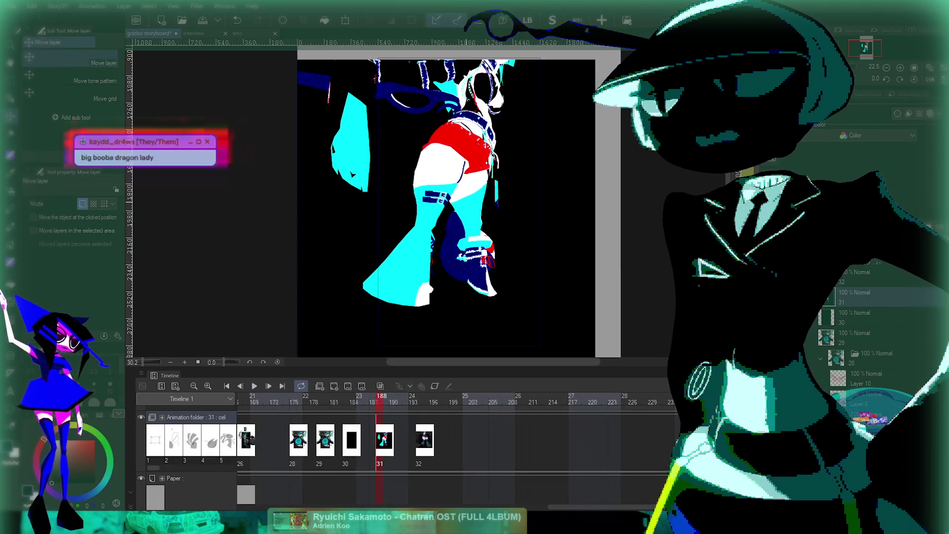
{"action": "scroll", "coordinate": [460, 222], "scroll_direction": "down", "scroll_amount": 1}
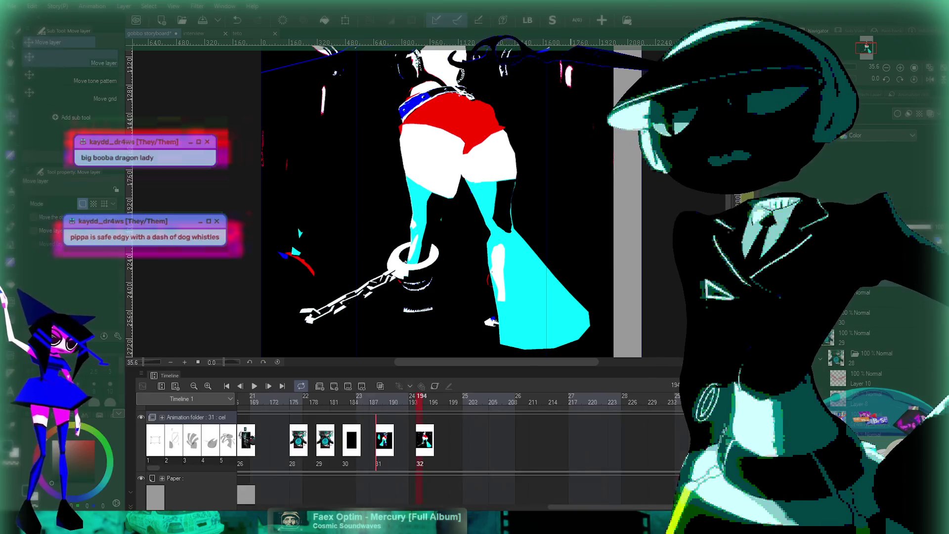
{"action": "scroll", "coordinate": [571, 235], "scroll_direction": "down", "scroll_amount": 3}
{"action": "left_click_drag", "start_coordinate": [395, 398], "coordinate": [336, 398]}
{"action": "left_click", "coordinate": [255, 386]}
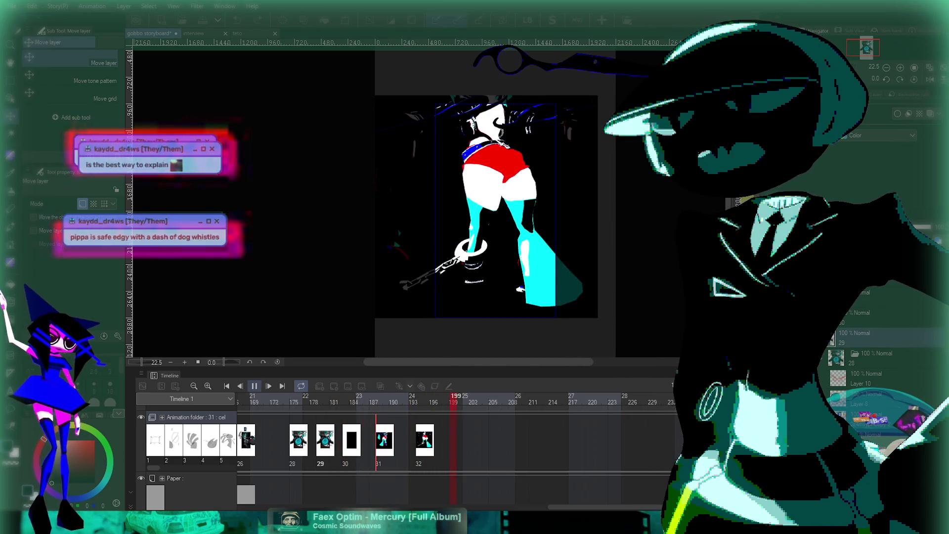
{"action": "key", "text": "Return"}
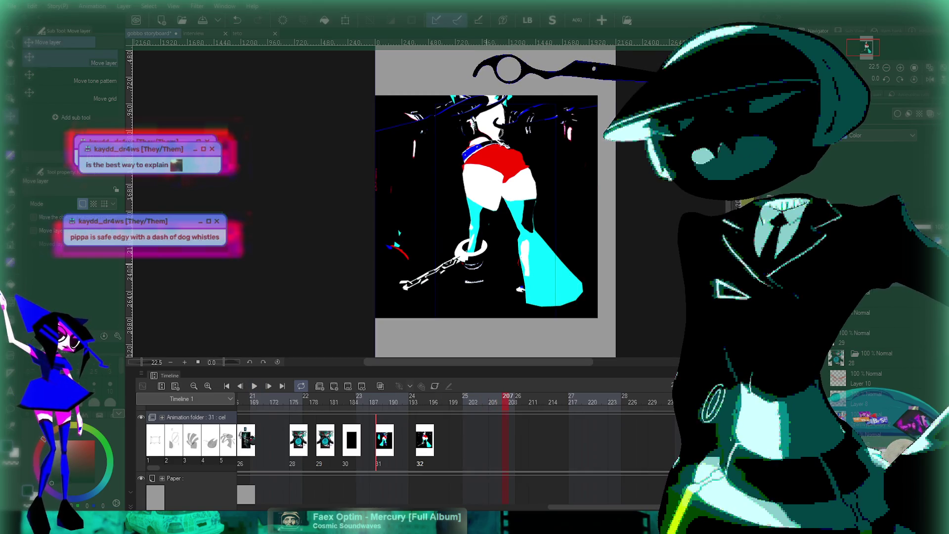
{"action": "scroll", "coordinate": [487, 203], "scroll_direction": "up", "scroll_amount": 2}
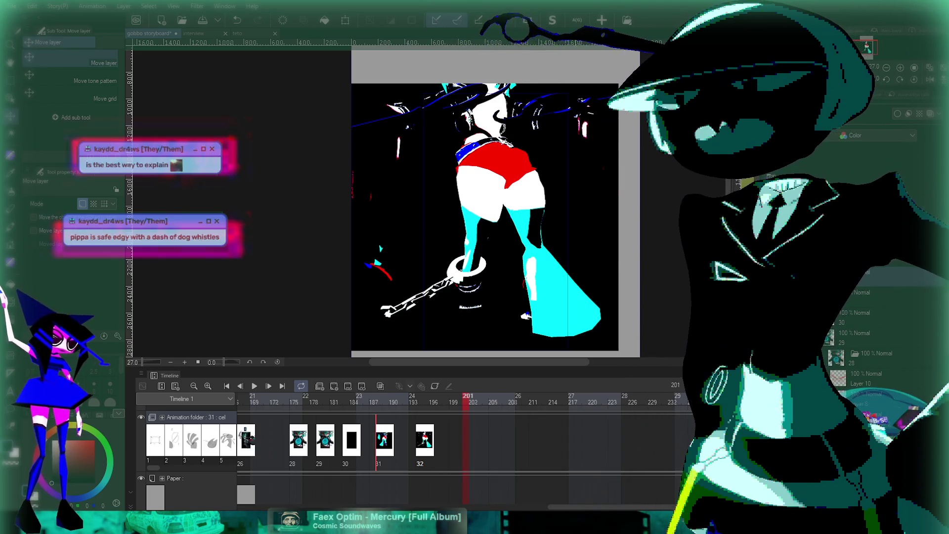
Step: Scroll back through the earlier cels, then jump to frame 176 showing the close-up drawing
{"action": "scroll", "coordinate": [484, 212], "scroll_direction": "up", "scroll_amount": 1}
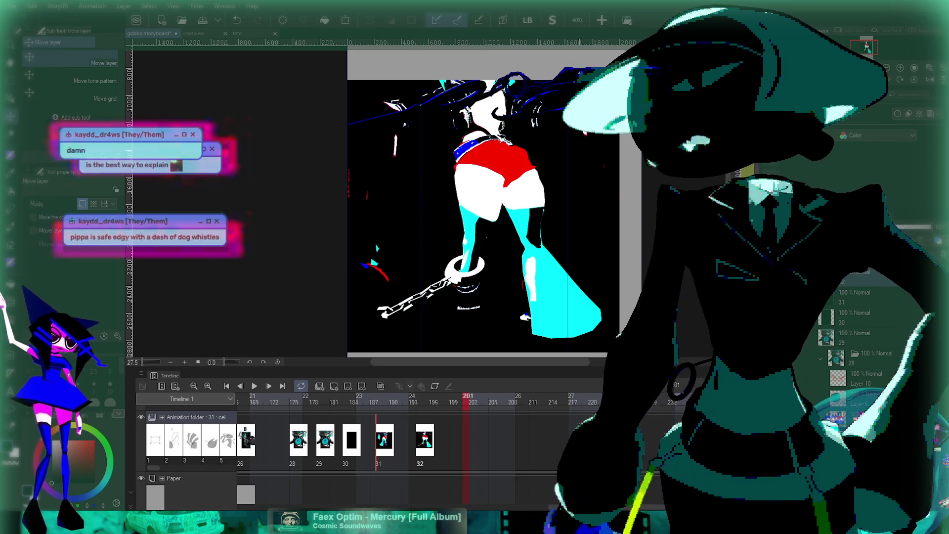
{"action": "scroll", "coordinate": [484, 213], "scroll_direction": "up", "scroll_amount": 2}
{"action": "scroll", "coordinate": [485, 212], "scroll_direction": "down", "scroll_amount": 3}
{"action": "scroll", "coordinate": [475, 445], "scroll_direction": "up", "scroll_amount": 2}
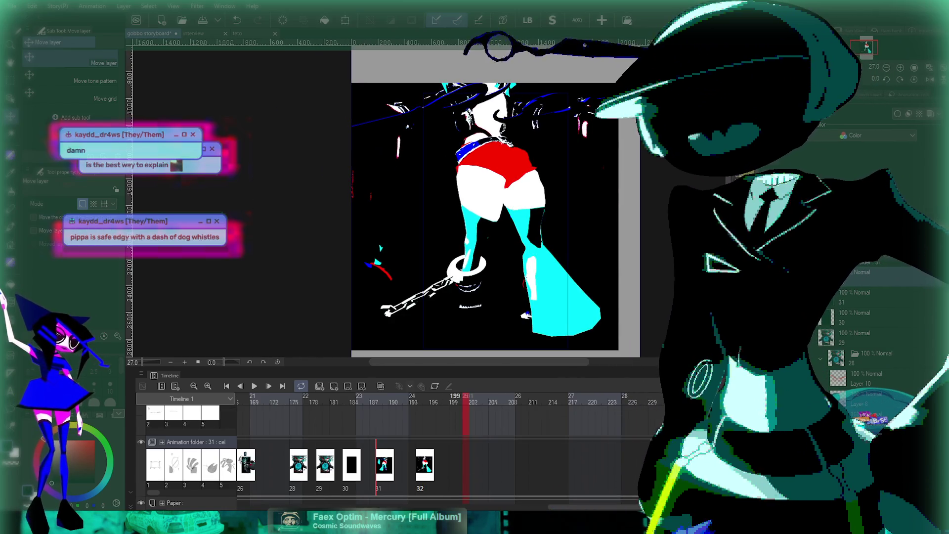
{"action": "scroll", "coordinate": [455, 445], "scroll_direction": "left", "scroll_amount": 5}
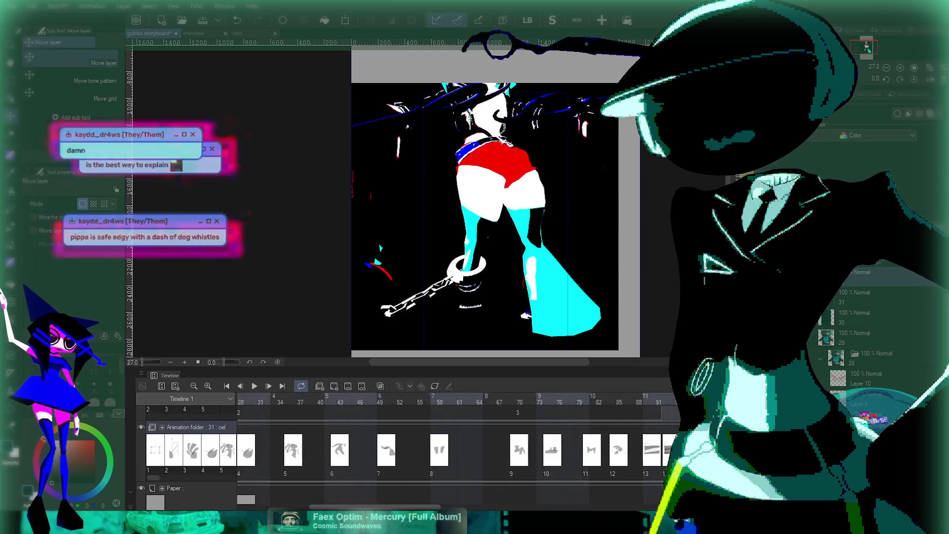
{"action": "scroll", "coordinate": [451, 445], "scroll_direction": "left", "scroll_amount": 5}
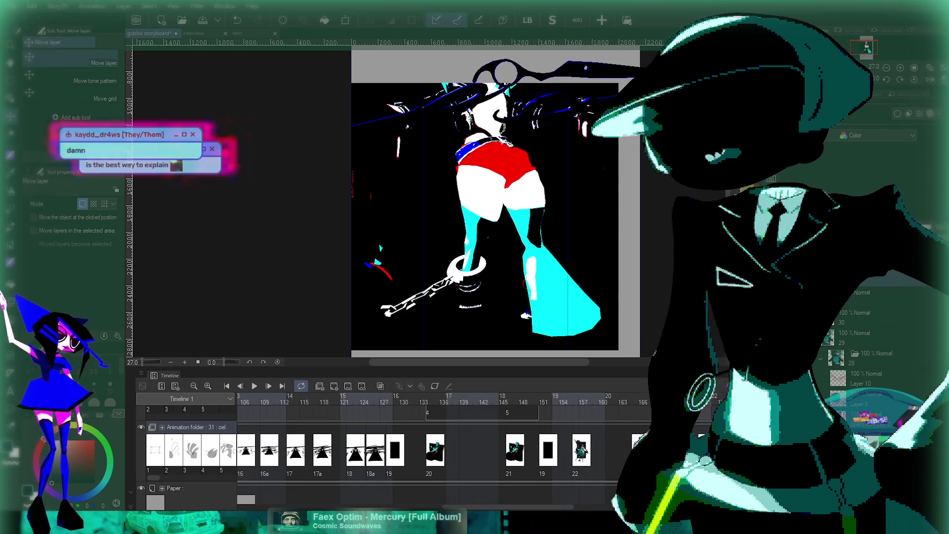
{"action": "scroll", "coordinate": [439, 445], "scroll_direction": "right", "scroll_amount": 5}
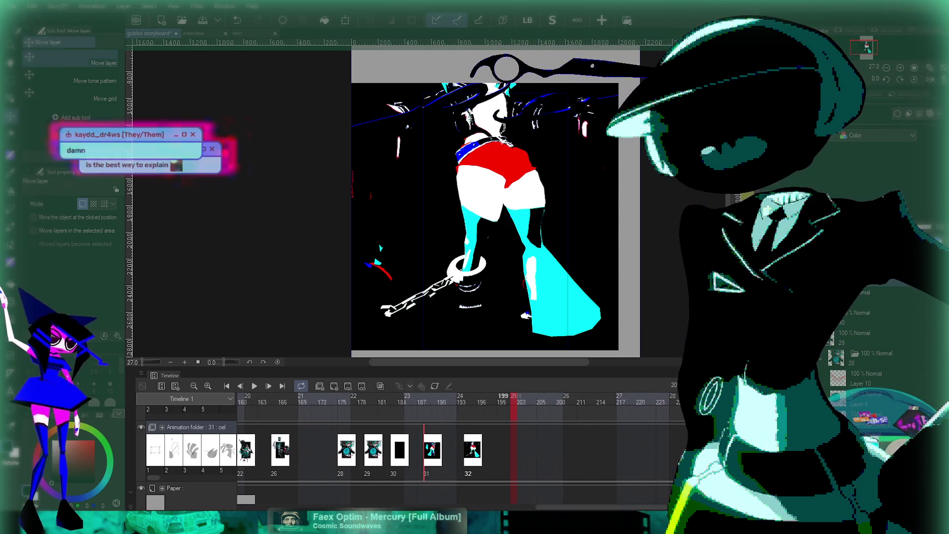
{"action": "left_click", "coordinate": [351, 398]}
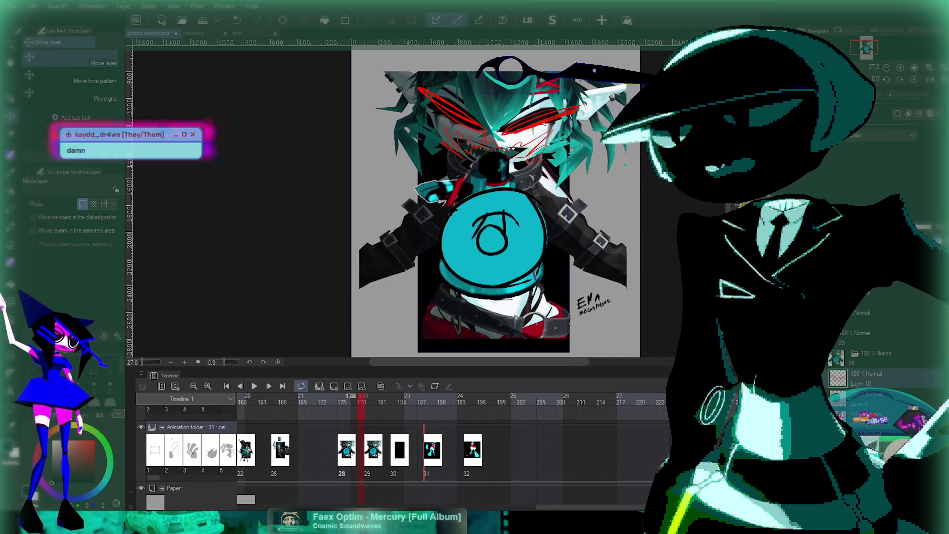
Step: Scrub the playhead from frame 176 forward to about frame 199 through the final render cels
{"action": "left_click_drag", "start_coordinate": [351, 398], "coordinate": [502, 399]}
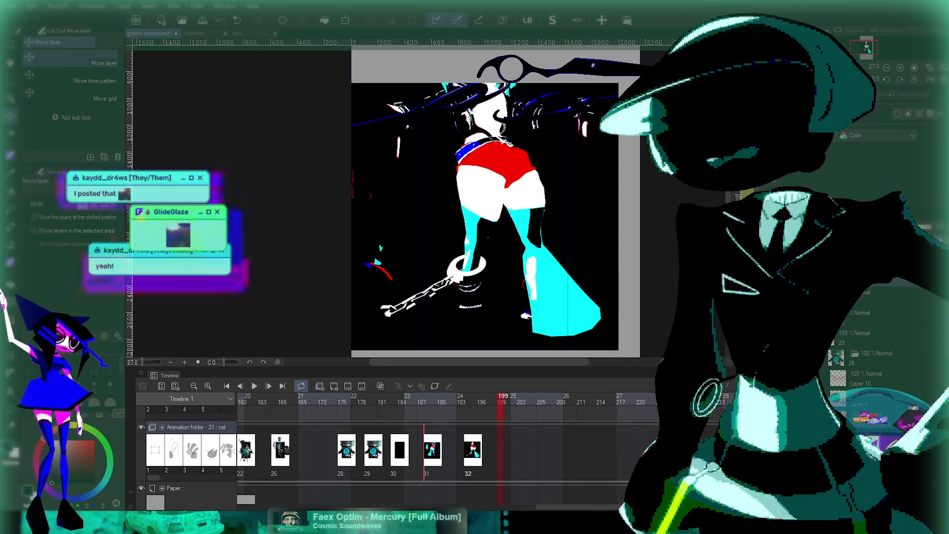
Step: Zoom the canvas, then rewind to frame 169 and play the animation from there
{"action": "scroll", "coordinate": [553, 239], "scroll_direction": "up", "scroll_amount": 1}
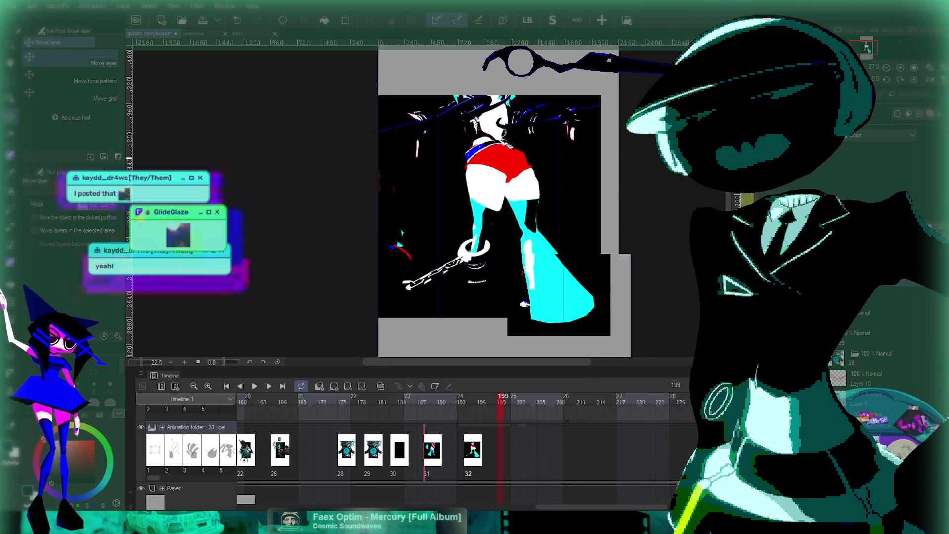
{"action": "scroll", "coordinate": [524, 205], "scroll_direction": "down", "scroll_amount": 1}
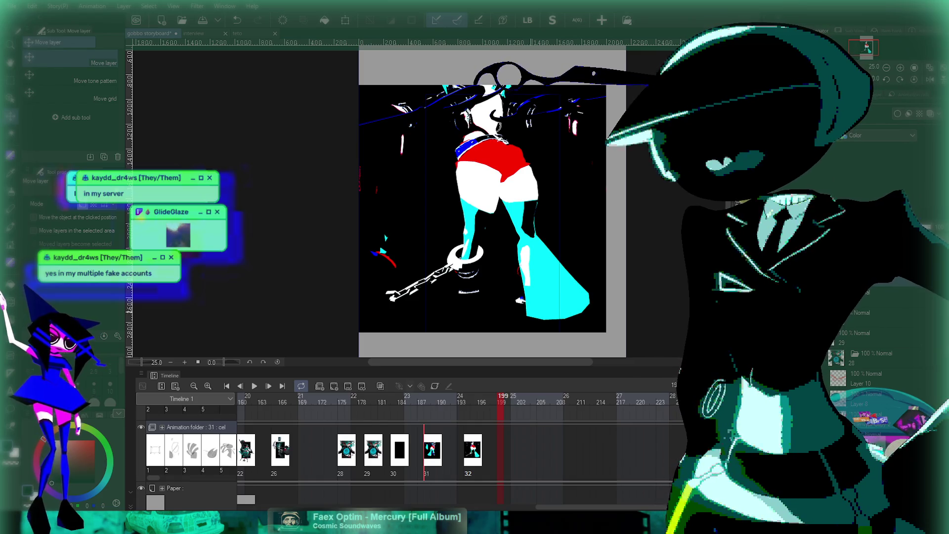
{"action": "scroll", "coordinate": [561, 75], "scroll_direction": "up", "scroll_amount": 1}
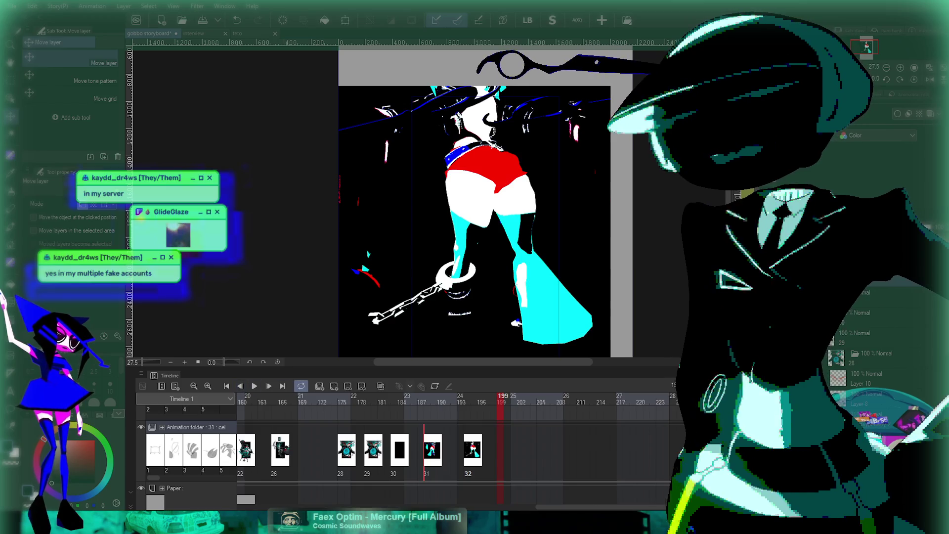
{"action": "left_click", "coordinate": [302, 398]}
{"action": "key", "text": "space"}
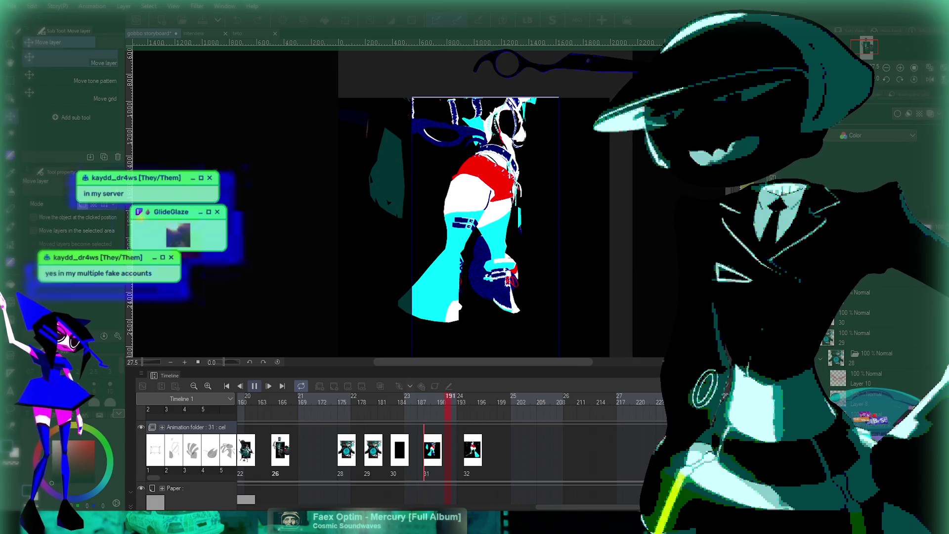
Step: Stop playback, step back one frame, and replay from an earlier frame
{"action": "key", "text": "space"}
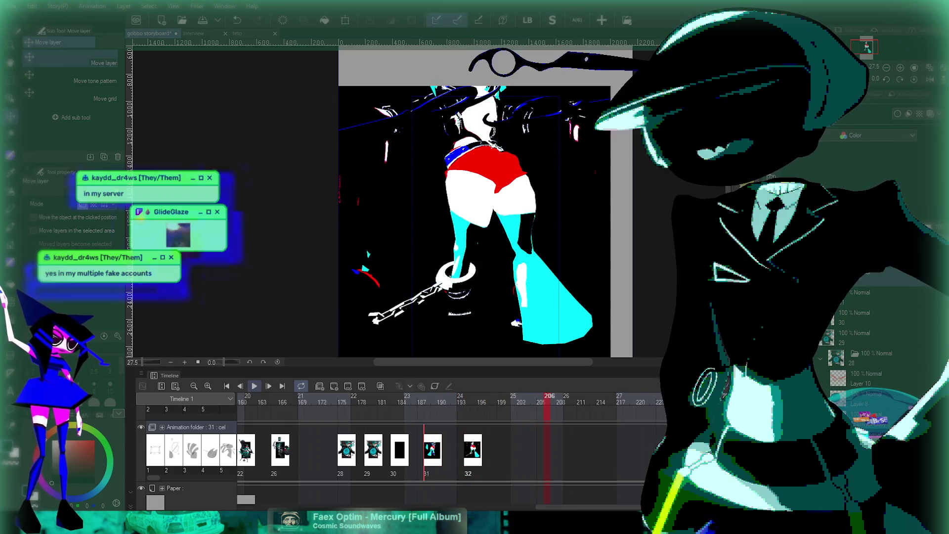
{"action": "key", "text": "Left"}
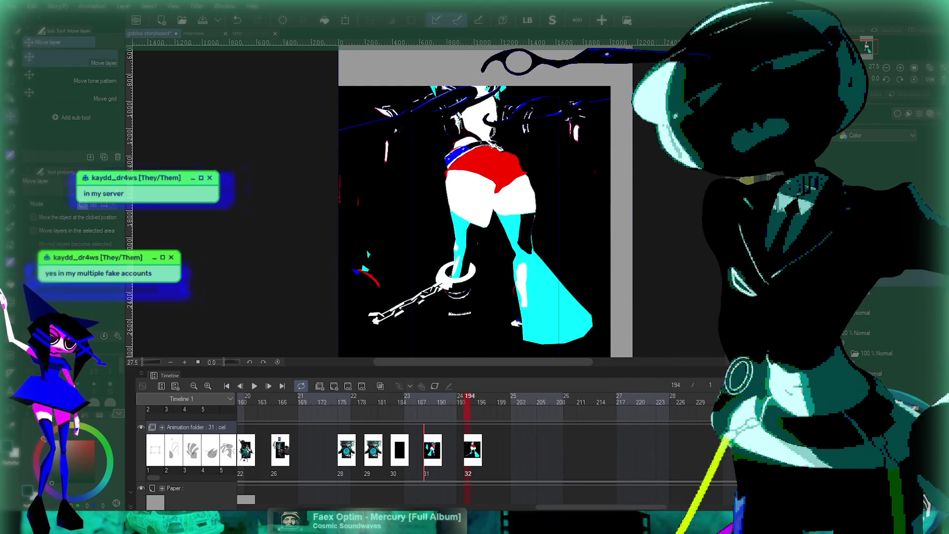
{"action": "key", "text": "space"}
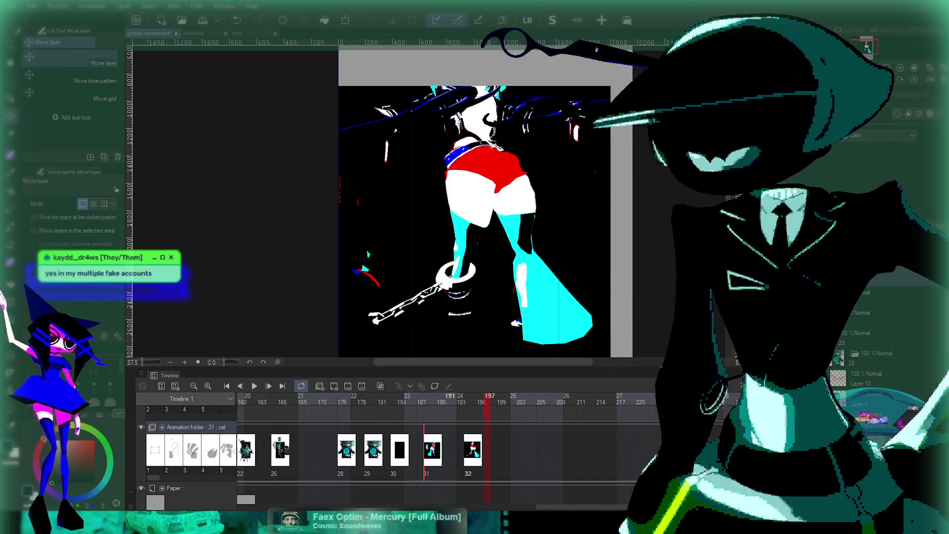
Step: Play from black cel 30 at frame 184, stop, and select cel 30 at frame 186
{"action": "left_click", "coordinate": [401, 449]}
{"action": "left_click", "coordinate": [255, 386]}
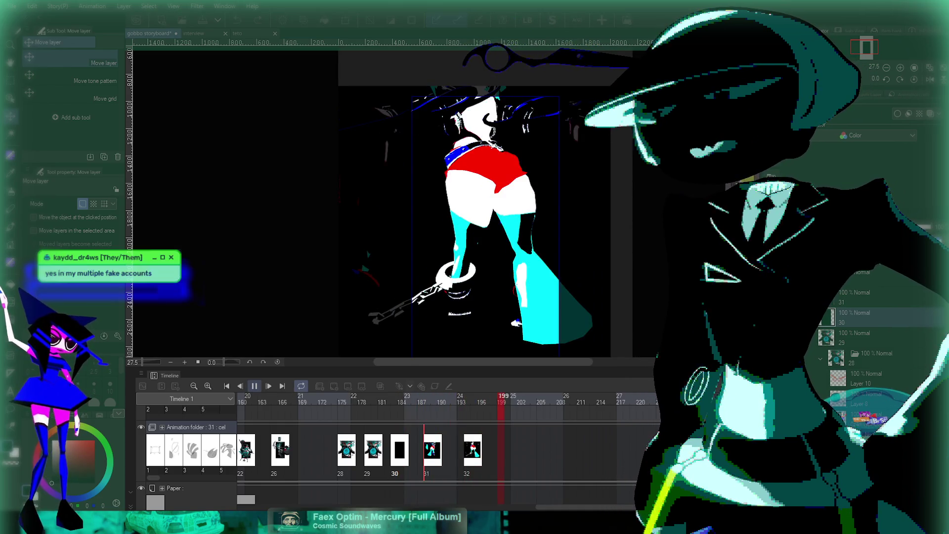
{"action": "key", "text": "space"}
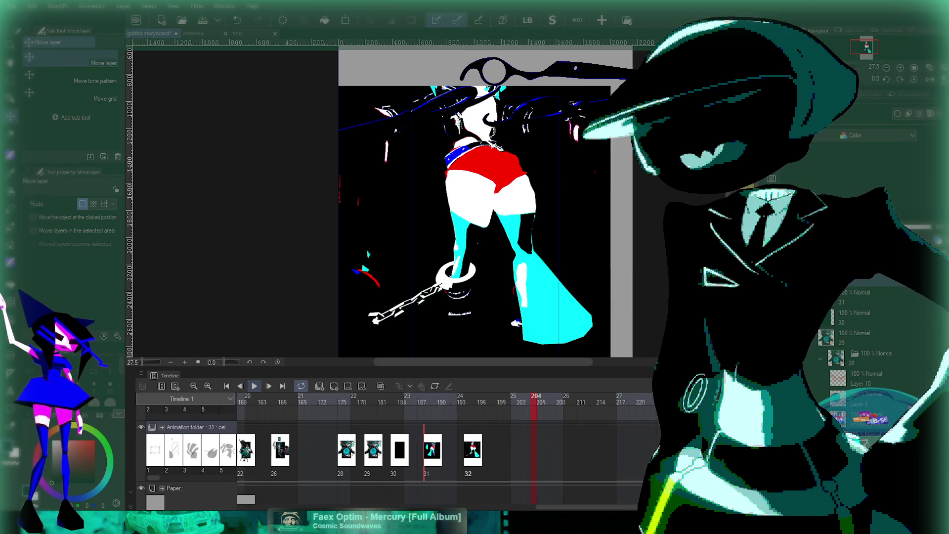
{"action": "key", "text": "space"}
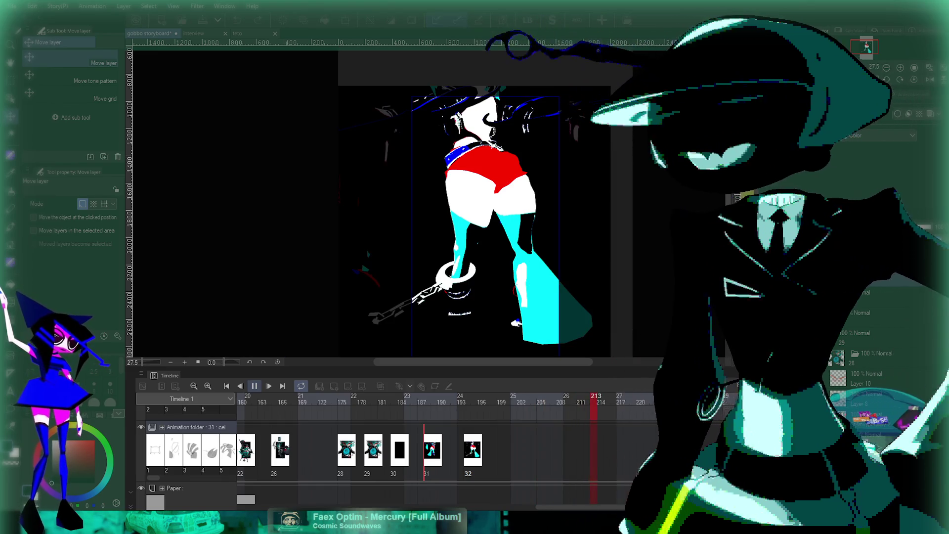
{"action": "key", "text": "space"}
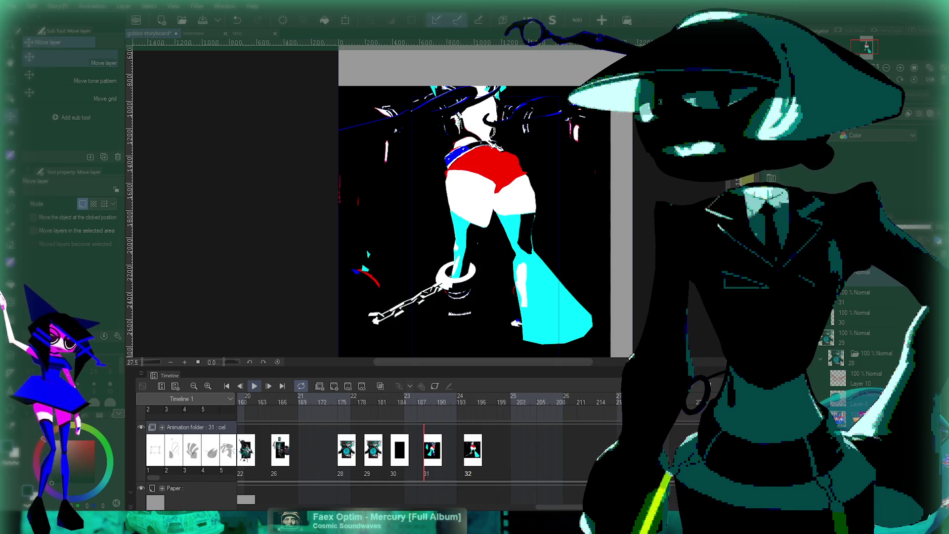
{"action": "key", "text": "space"}
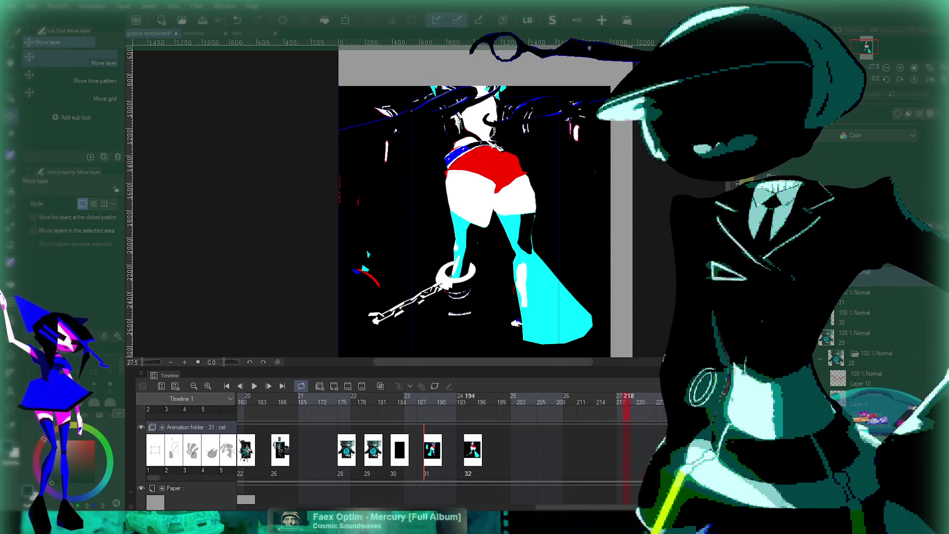
{"action": "left_click", "coordinate": [414, 450]}
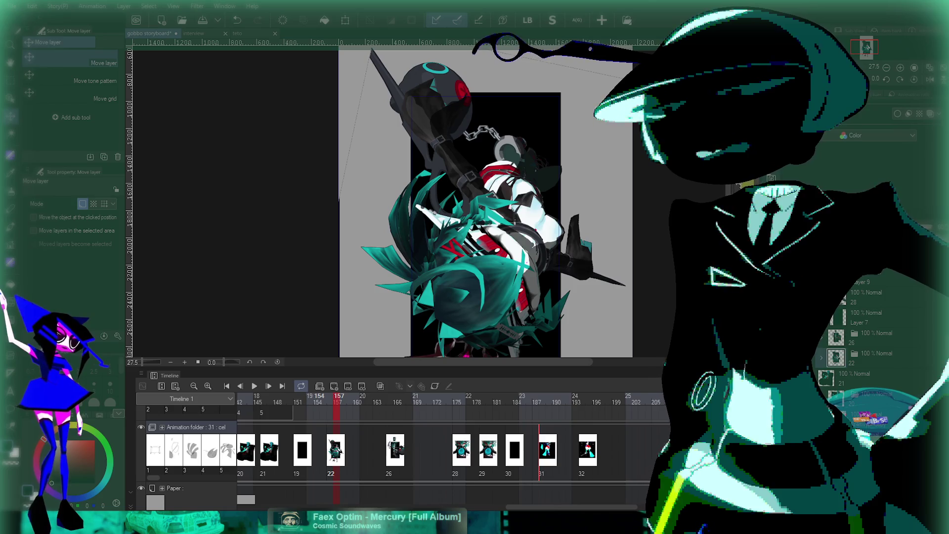
Step: Zoom the canvas in and out and scrub around frame 157 to inspect cel 22's pose
{"action": "scroll", "coordinate": [452, 241], "scroll_direction": "up", "scroll_amount": 5}
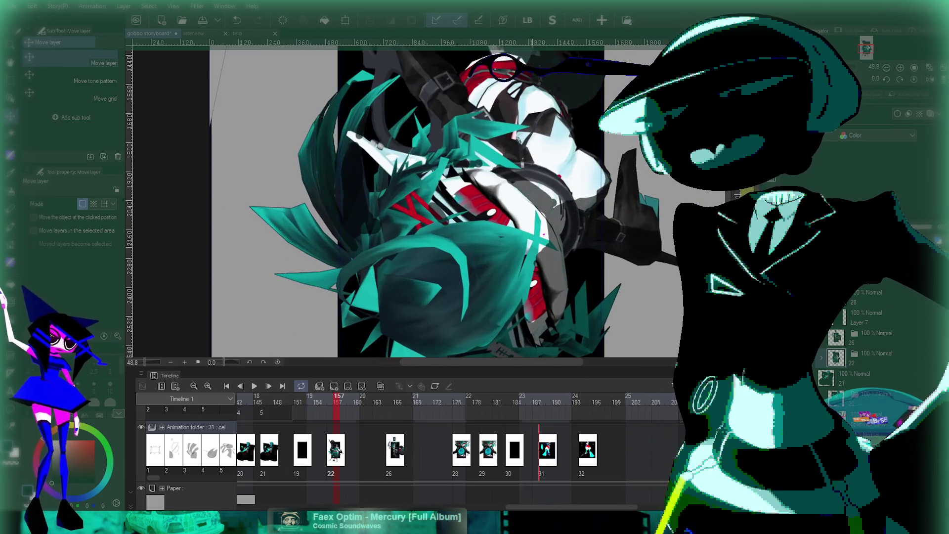
{"action": "scroll", "coordinate": [452, 242], "scroll_direction": "down", "scroll_amount": 3}
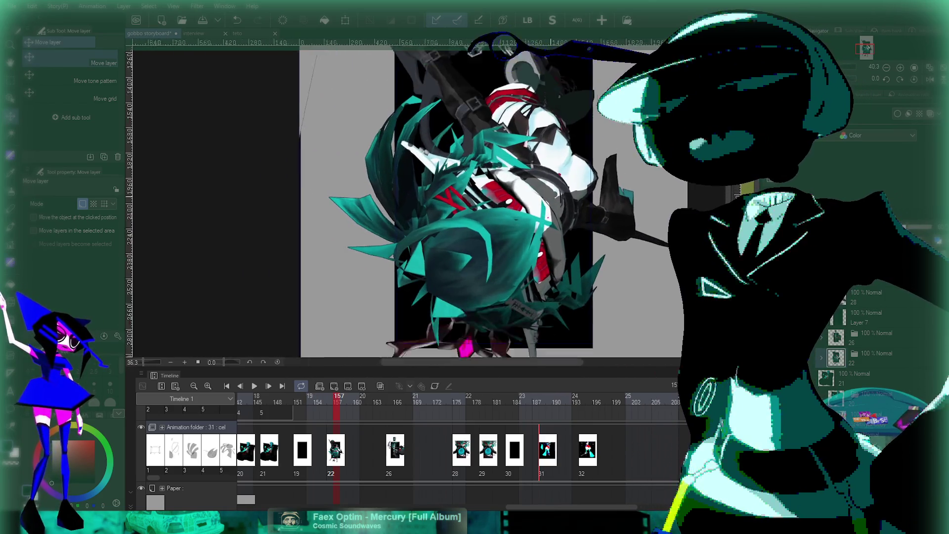
{"action": "scroll", "coordinate": [452, 241], "scroll_direction": "down", "scroll_amount": 1}
{"action": "scroll", "coordinate": [452, 241], "scroll_direction": "down", "scroll_amount": 3}
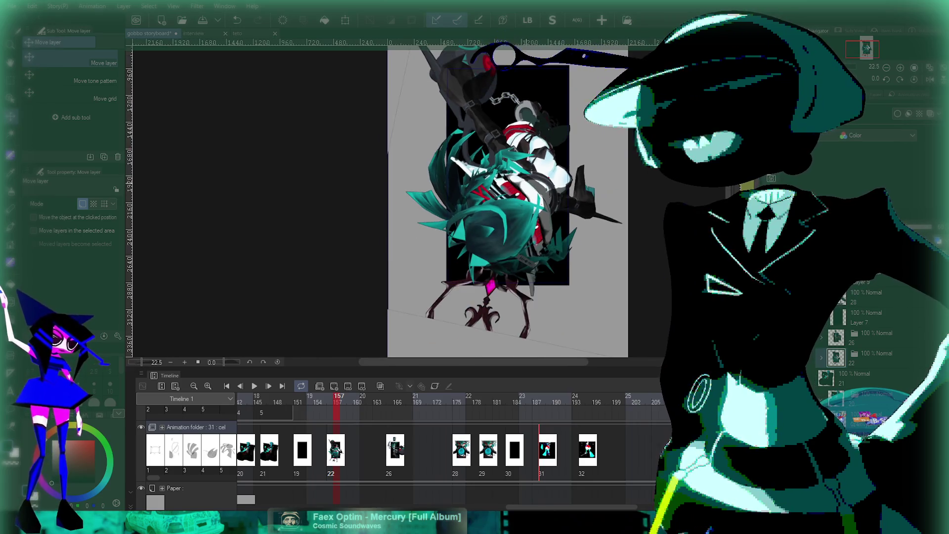
{"action": "scroll", "coordinate": [543, 191], "scroll_direction": "up", "scroll_amount": 5}
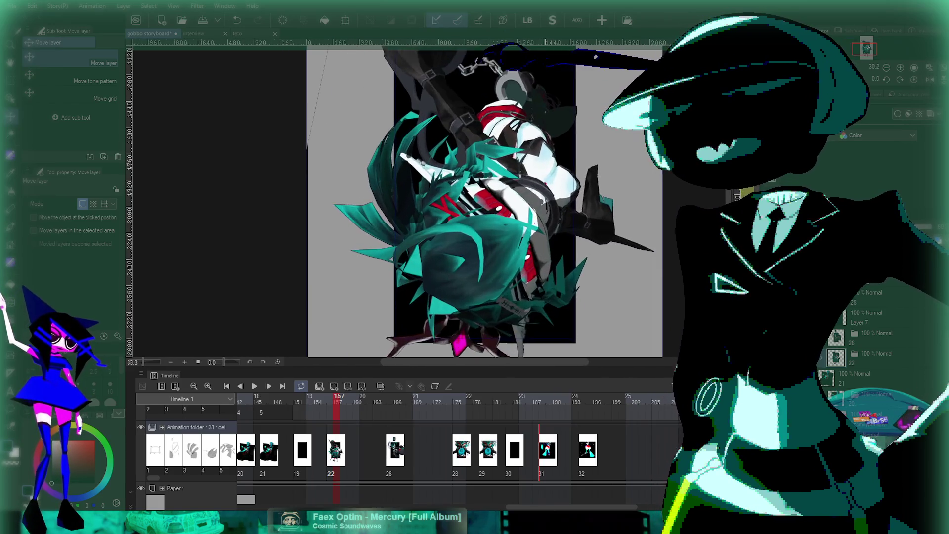
{"action": "scroll", "coordinate": [543, 191], "scroll_direction": "down", "scroll_amount": 2}
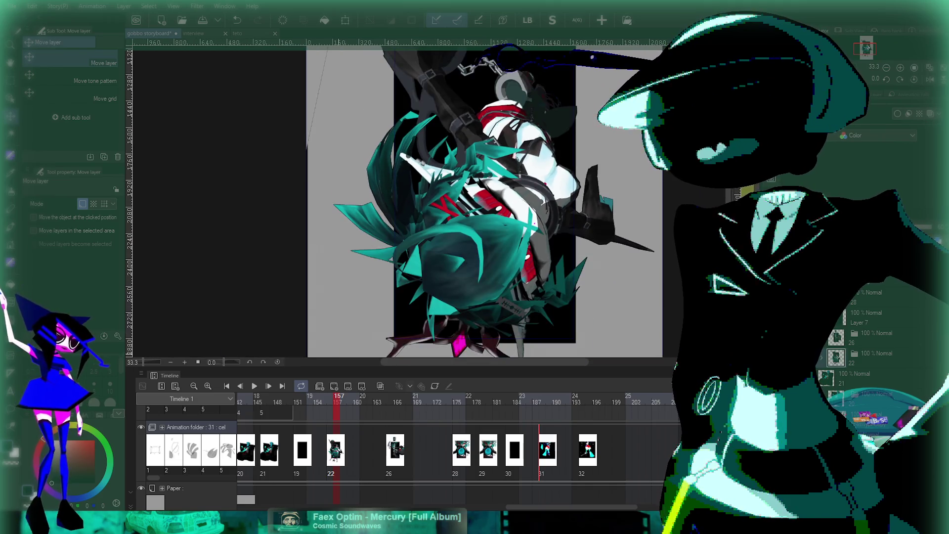
{"action": "mouse_move", "coordinate": [343, 398]}
{"action": "left_mouse_down"}
{"action": "mouse_move", "coordinate": [307, 398]}
{"action": "mouse_move", "coordinate": [336, 398]}
{"action": "left_mouse_up"}
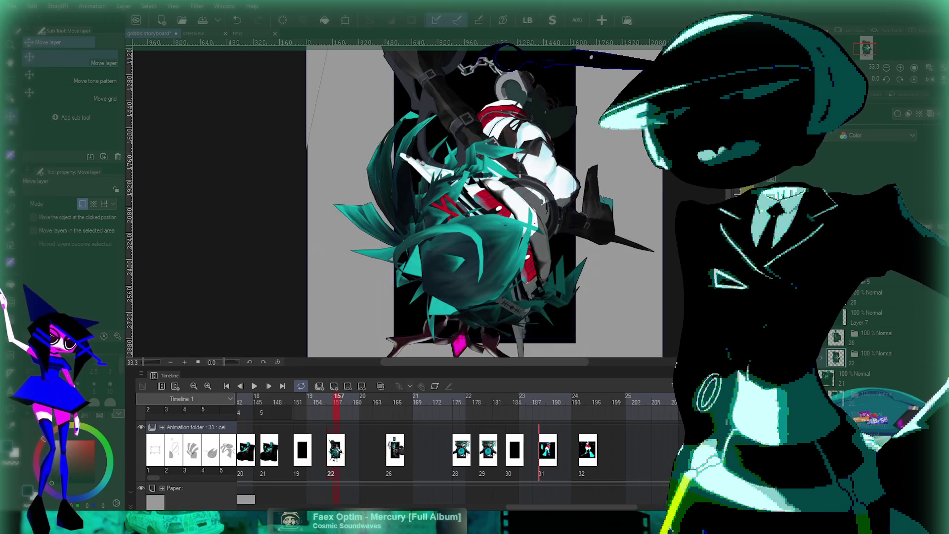
Step: Play from frame 148, stop at cel 32 on frame 197, and fit the page to the window
{"action": "left_click", "coordinate": [277, 398]}
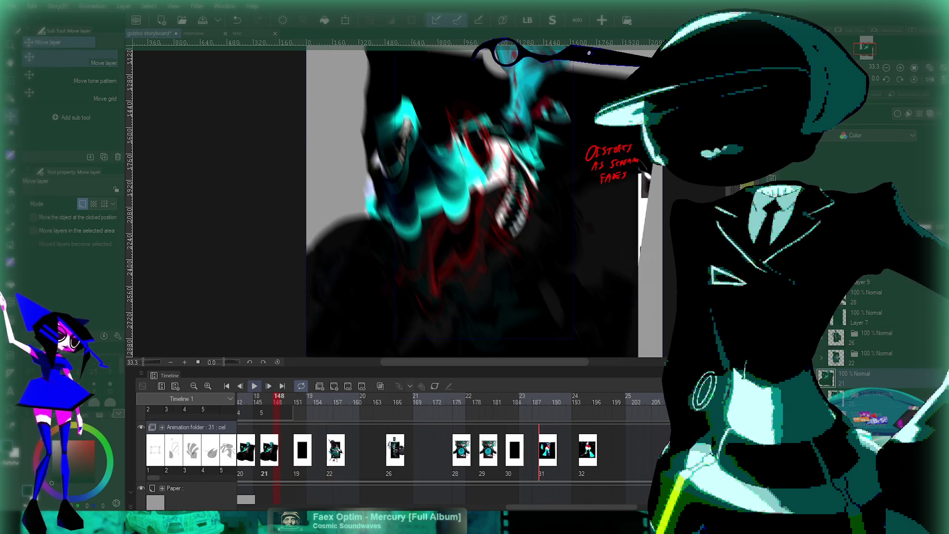
{"action": "left_click", "coordinate": [254, 386]}
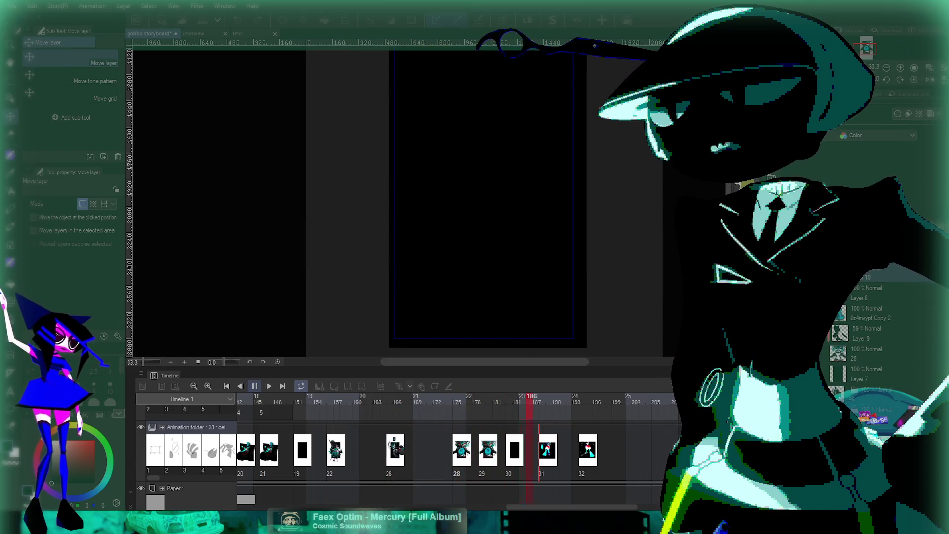
{"action": "key", "text": "space"}
{"action": "key", "text": "ctrl+0"}
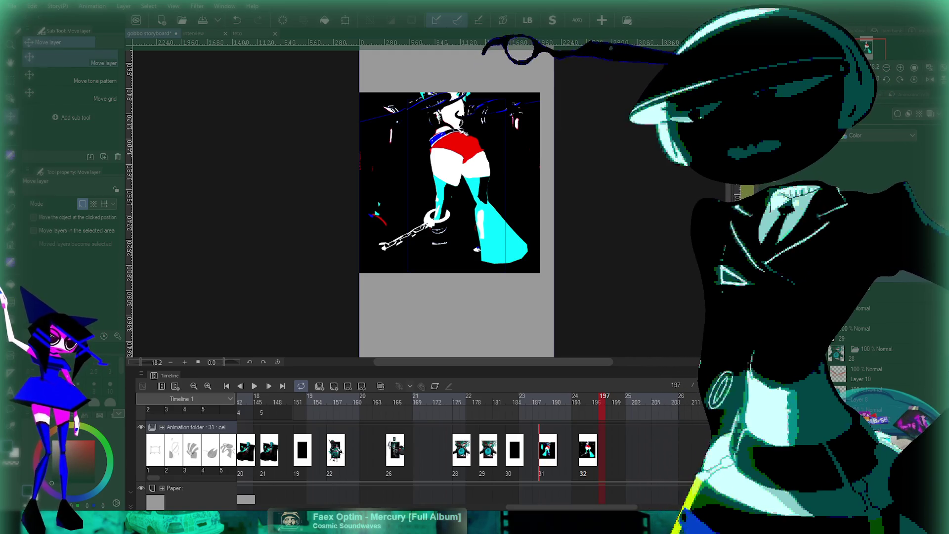
Step: Add new cel 33, paste the character render into it, and shift it down the page
{"action": "key", "text": "ctrl+shift+n"}
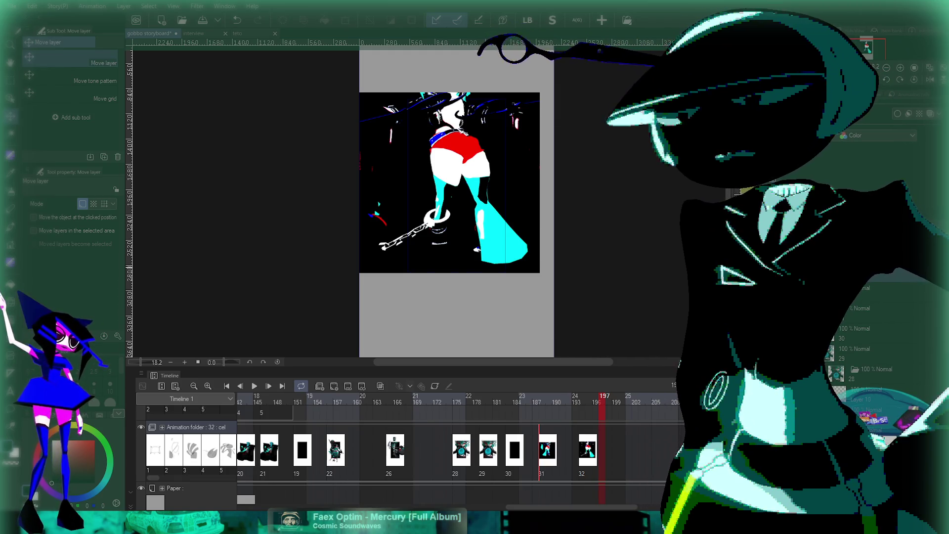
{"action": "scroll", "coordinate": [500, 282], "scroll_direction": "down", "scroll_amount": 1}
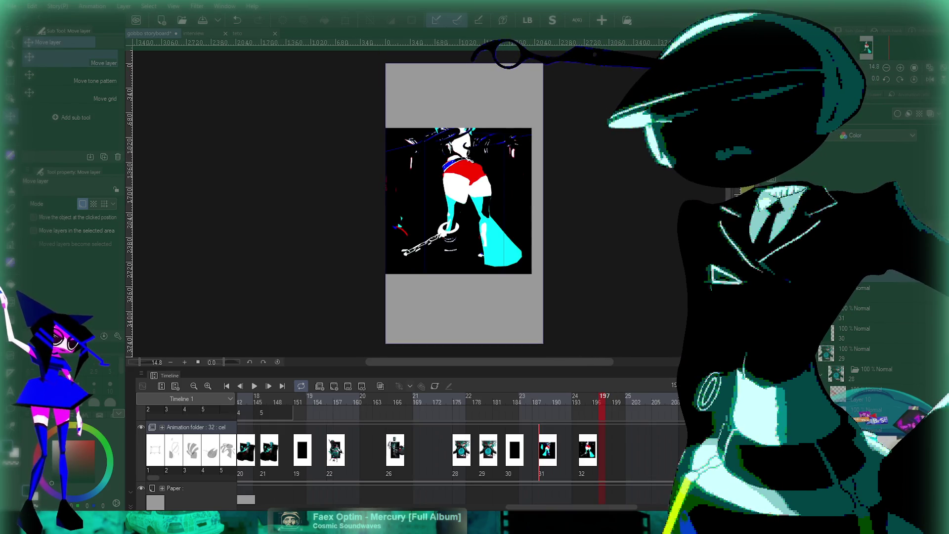
{"action": "key", "text": "ctrl+shift+n"}
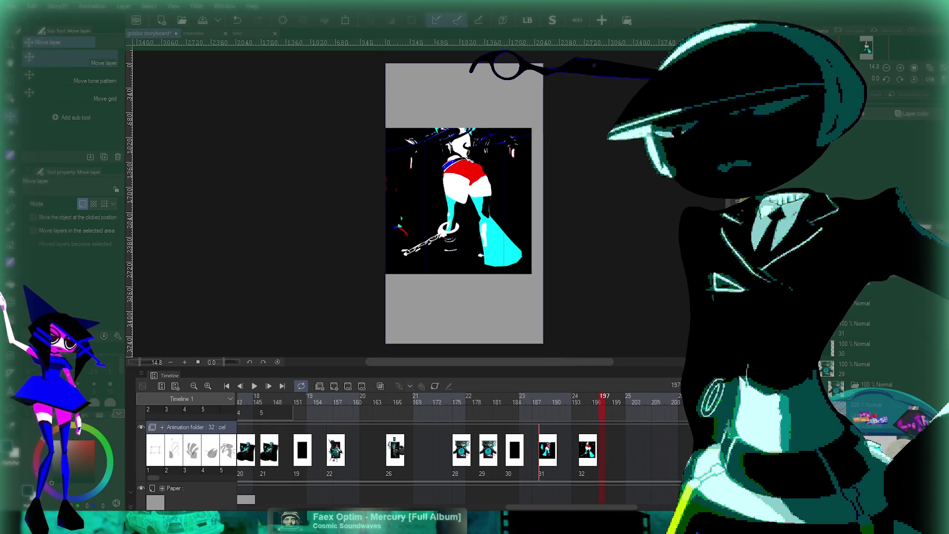
{"action": "key", "text": "ctrl+v"}
{"action": "mouse_move", "coordinate": [459, 136]}
{"action": "left_mouse_down"}
{"action": "mouse_move", "coordinate": [454, 185]}
{"action": "mouse_move", "coordinate": [455, 176]}
{"action": "left_mouse_up"}
Step: Rotate the pasted render diagonally into a diamond and confirm the transform
{"action": "key", "text": "ctrl+t"}
{"action": "mouse_move", "coordinate": [534, 203]}
{"action": "left_mouse_down"}
{"action": "mouse_move", "coordinate": [545, 218]}
{"action": "mouse_move", "coordinate": [491, 239]}
{"action": "mouse_move", "coordinate": [500, 256]}
{"action": "mouse_move", "coordinate": [518, 239]}
{"action": "mouse_move", "coordinate": [509, 253]}
{"action": "mouse_move", "coordinate": [510, 241]}
{"action": "left_mouse_up"}
{"action": "scroll", "coordinate": [472, 186], "scroll_direction": "up", "scroll_amount": 2}
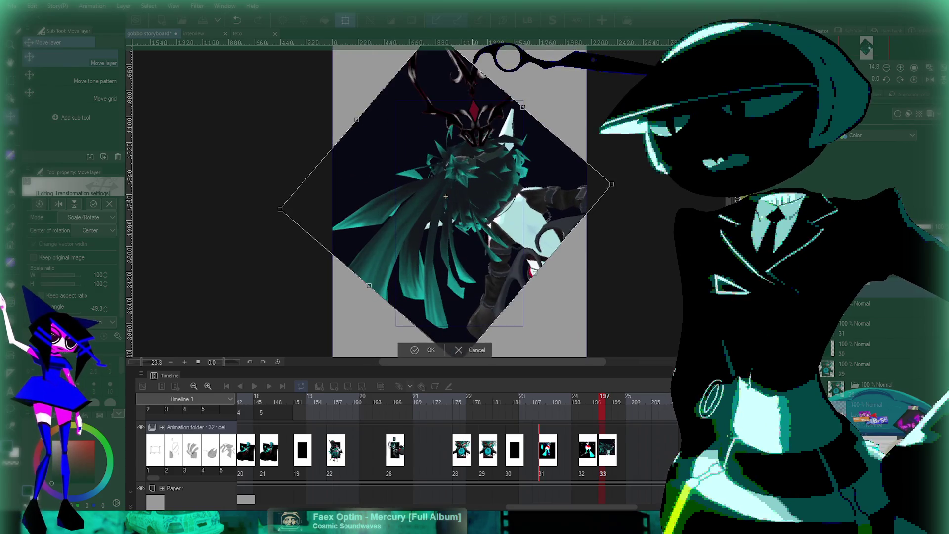
{"action": "key", "text": "Return"}
{"action": "scroll", "coordinate": [446, 197], "scroll_direction": "up", "scroll_amount": 2}
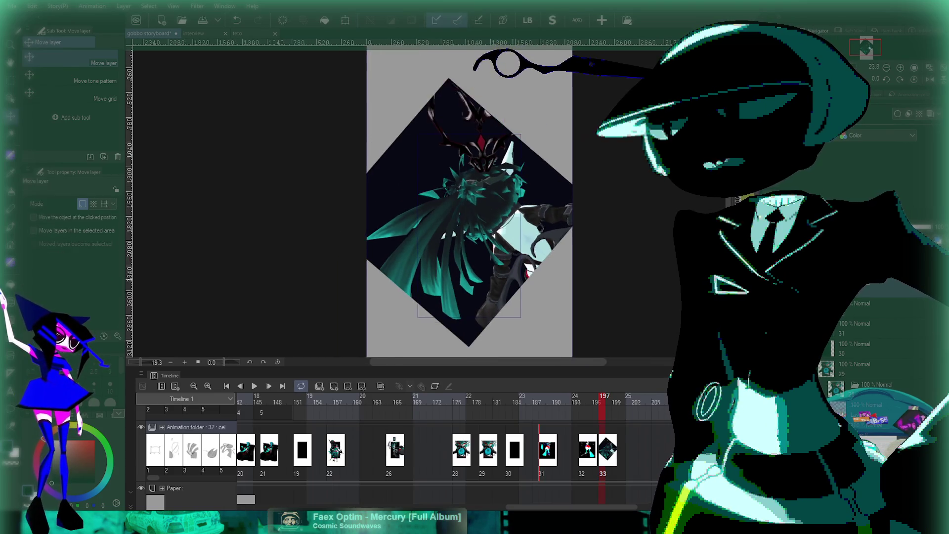
{"action": "scroll", "coordinate": [468, 203], "scroll_direction": "up", "scroll_amount": 1}
{"action": "scroll", "coordinate": [469, 202], "scroll_direction": "down", "scroll_amount": 3}
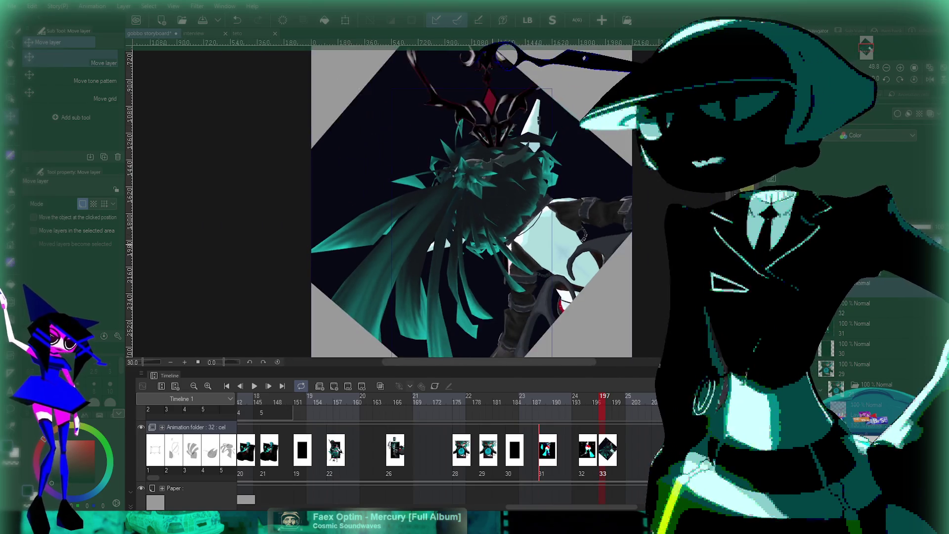
{"action": "scroll", "coordinate": [469, 203], "scroll_direction": "up", "scroll_amount": 2}
{"action": "scroll", "coordinate": [504, 282], "scroll_direction": "down", "scroll_amount": 1}
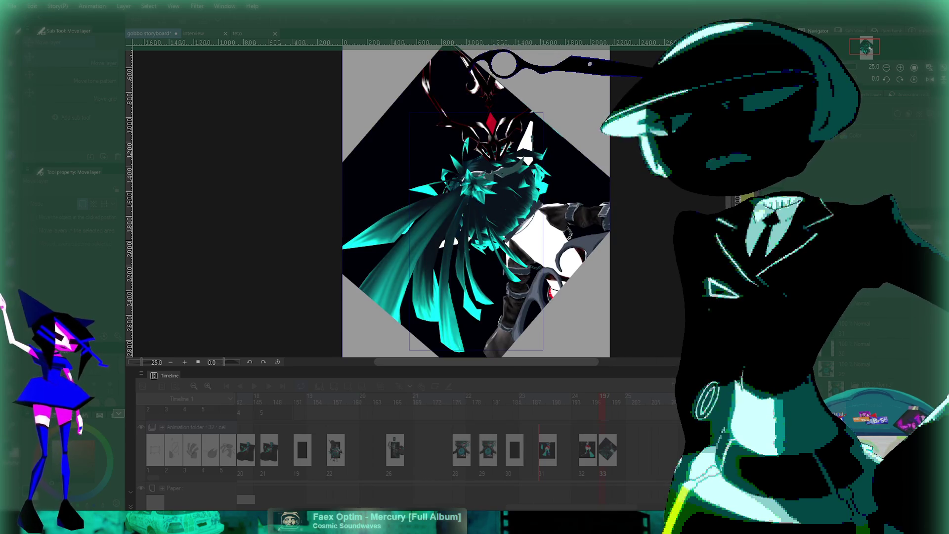
{"action": "scroll", "coordinate": [541, 204], "scroll_direction": "up", "scroll_amount": 3}
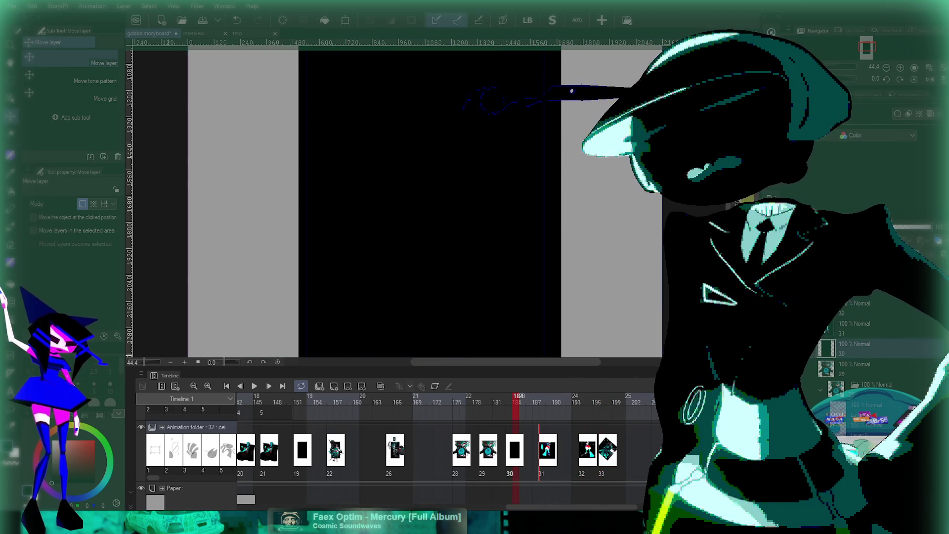
Step: Preview the animation, then shift cel 33 one frame later in the Timeline
{"action": "key", "text": "space"}
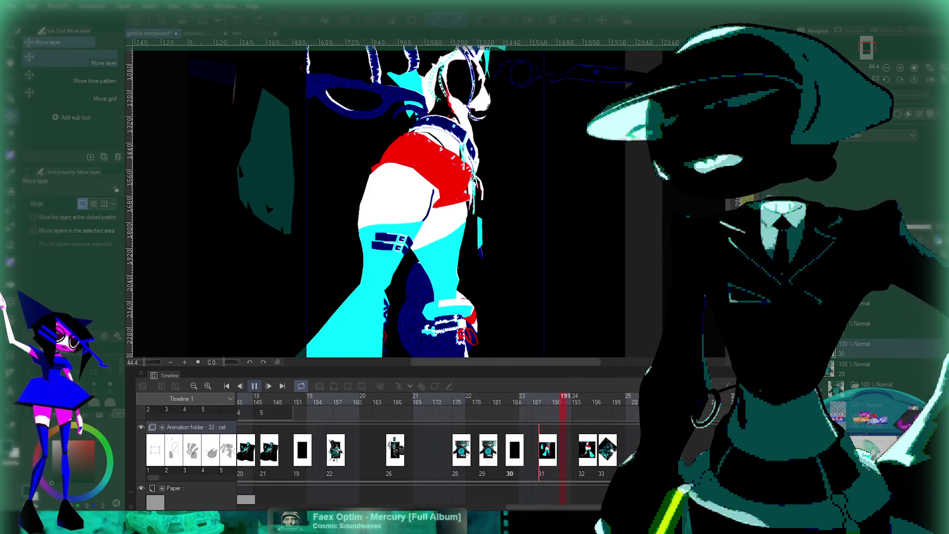
{"action": "key", "text": "space"}
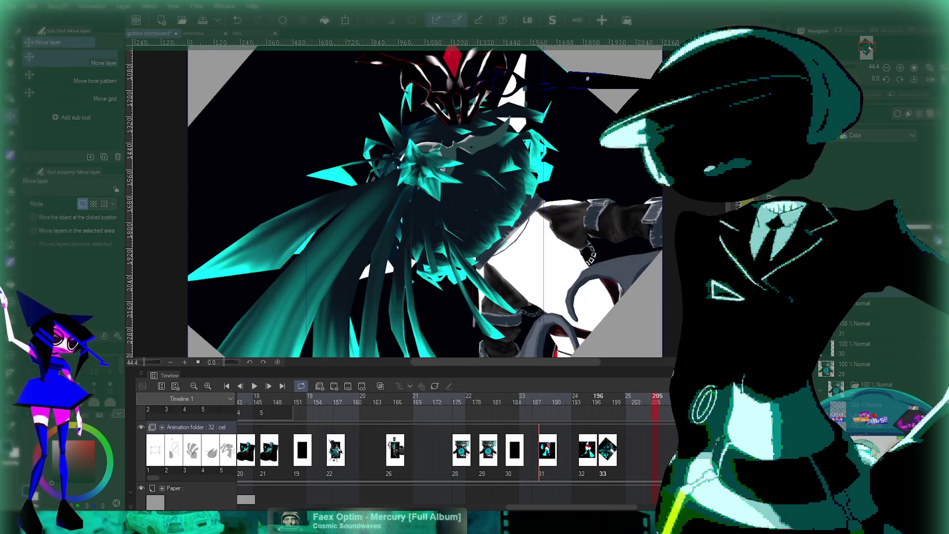
{"action": "key", "text": "ctrl+Left"}
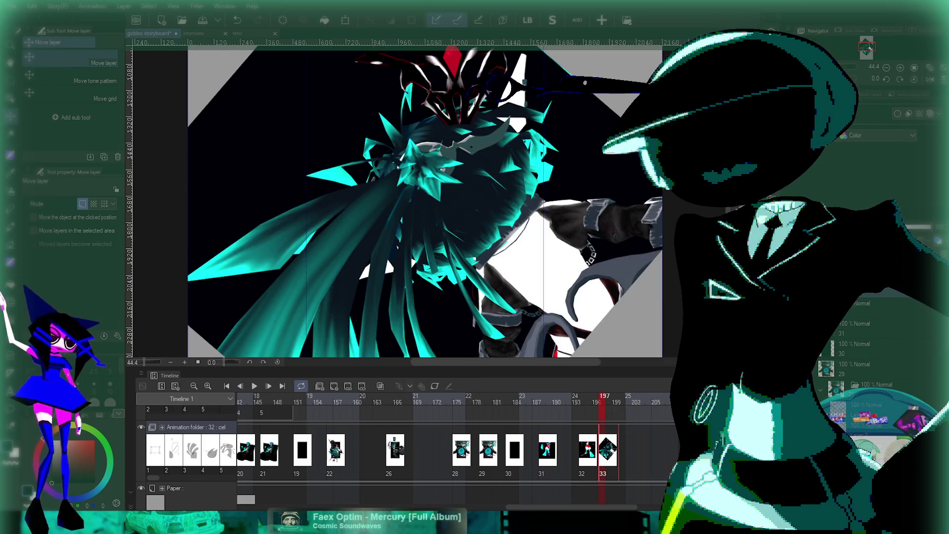
{"action": "left_click_drag", "start_coordinate": [608, 450], "coordinate": [621, 450]}
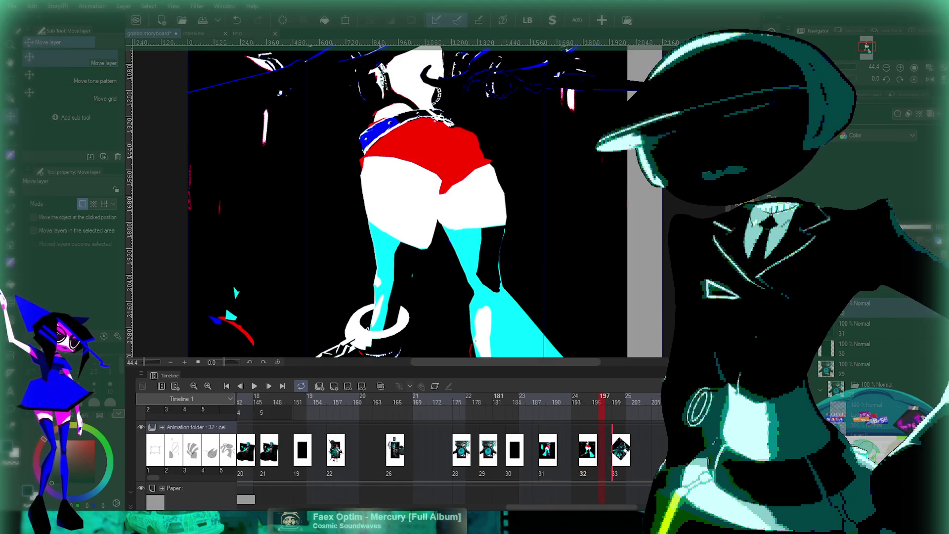
Step: Replay the closing cels from cel 28 at frame 175 to check their timing
{"action": "left_click", "coordinate": [456, 401]}
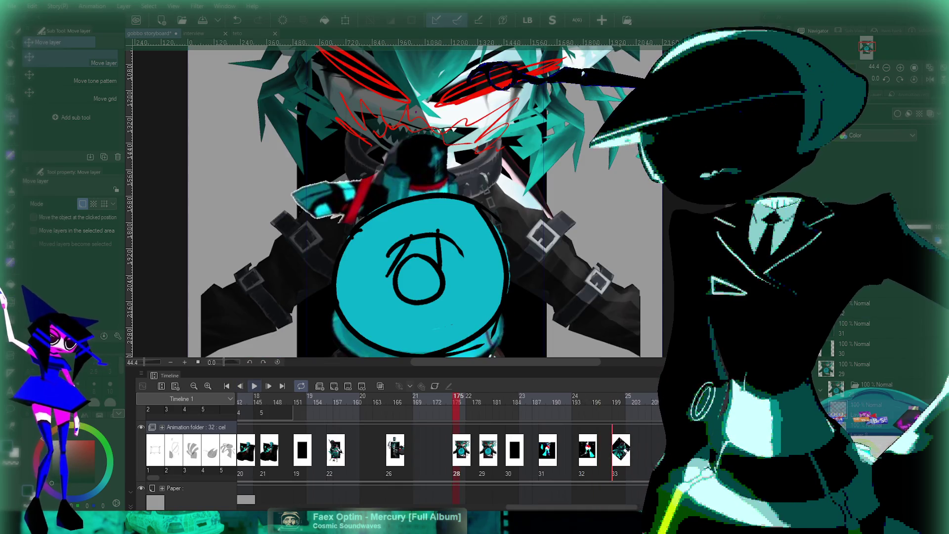
{"action": "left_click", "coordinate": [255, 385]}
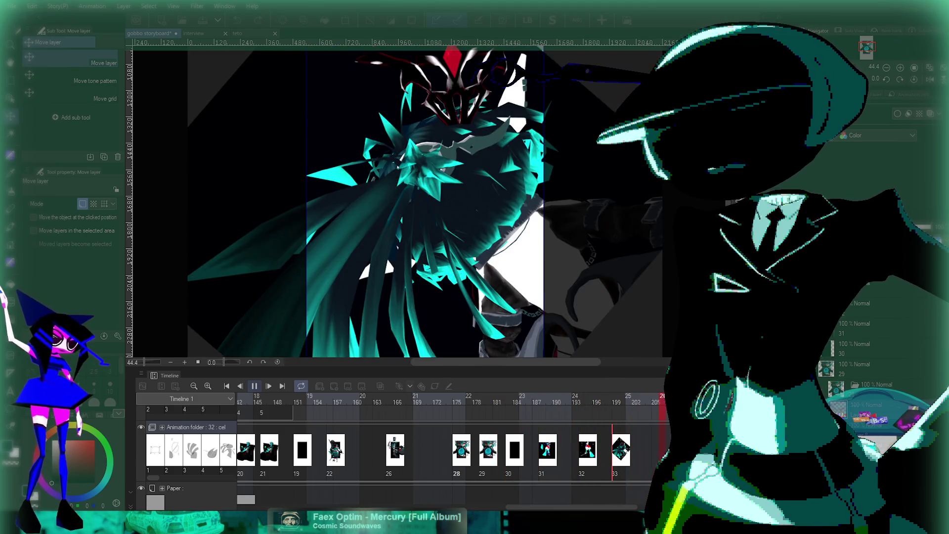
{"action": "left_click", "coordinate": [584, 400]}
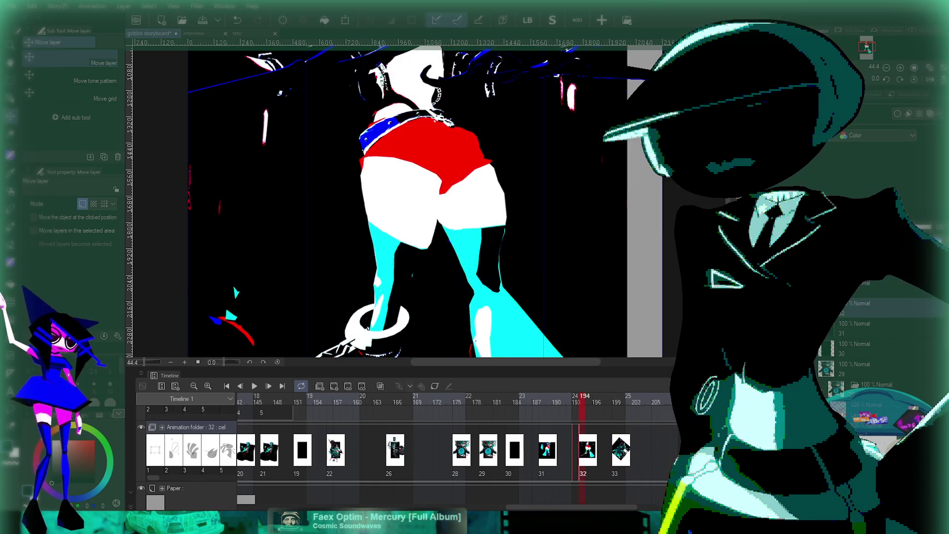
{"action": "left_click_drag", "start_coordinate": [584, 398], "coordinate": [459, 398]}
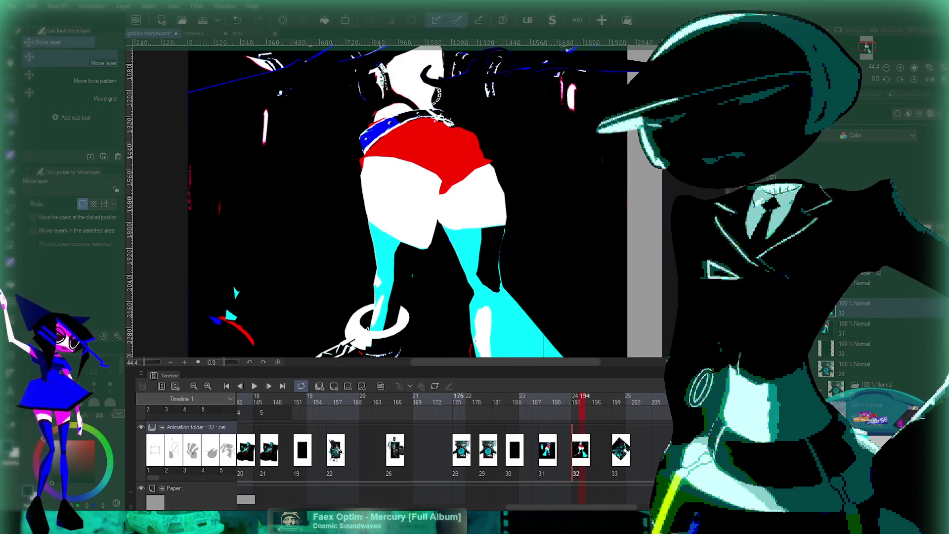
{"action": "left_click", "coordinate": [254, 386]}
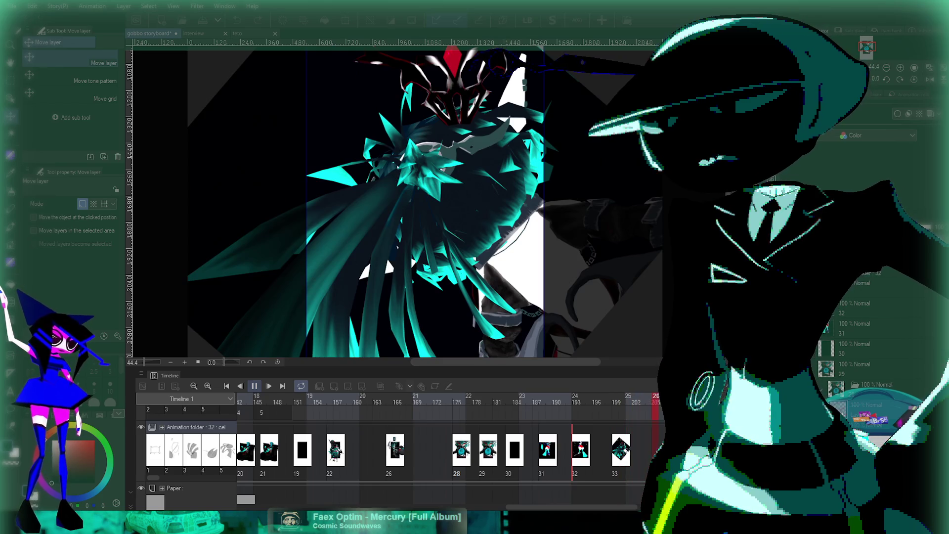
{"action": "key", "text": "space"}
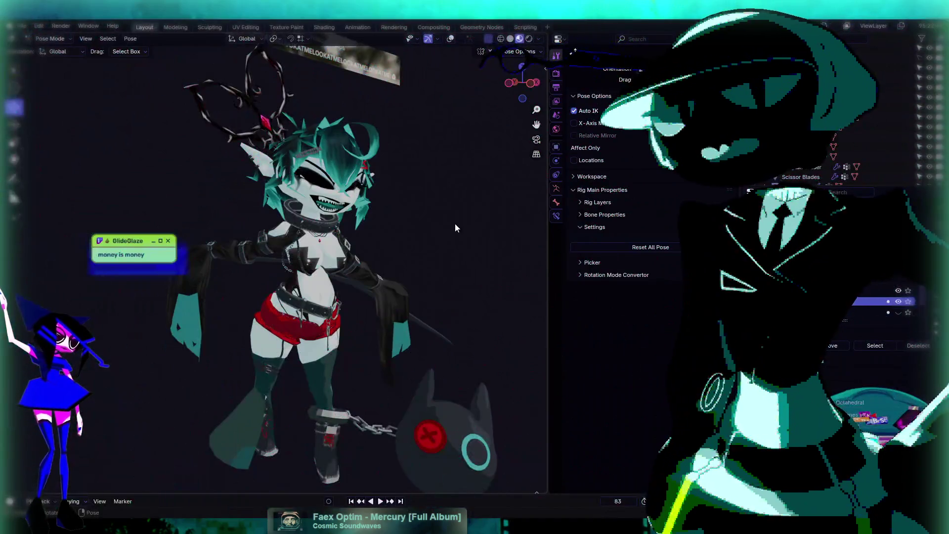
Step: Orbit around the character while toggling the rig and grid overlays
{"action": "mouse_move", "coordinate": [455, 224]}
{"action": "left_mouse_down"}
{"action": "mouse_move", "coordinate": [406, 242]}
{"action": "mouse_move", "coordinate": [327, 174]}
{"action": "mouse_move", "coordinate": [361, 247]}
{"action": "left_mouse_up"}
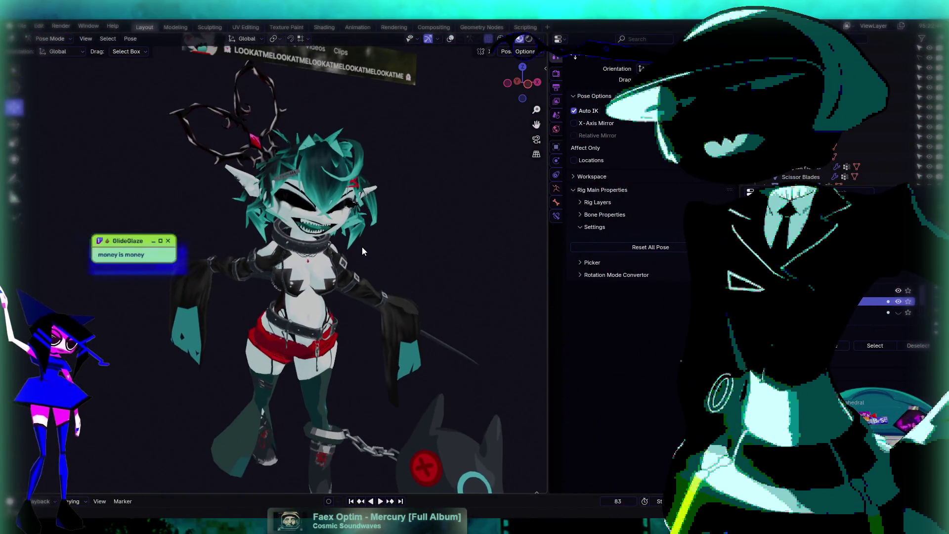
{"action": "left_click", "coordinate": [450, 38]}
{"action": "scroll", "coordinate": [438, 122], "scroll_direction": "up", "scroll_amount": 5}
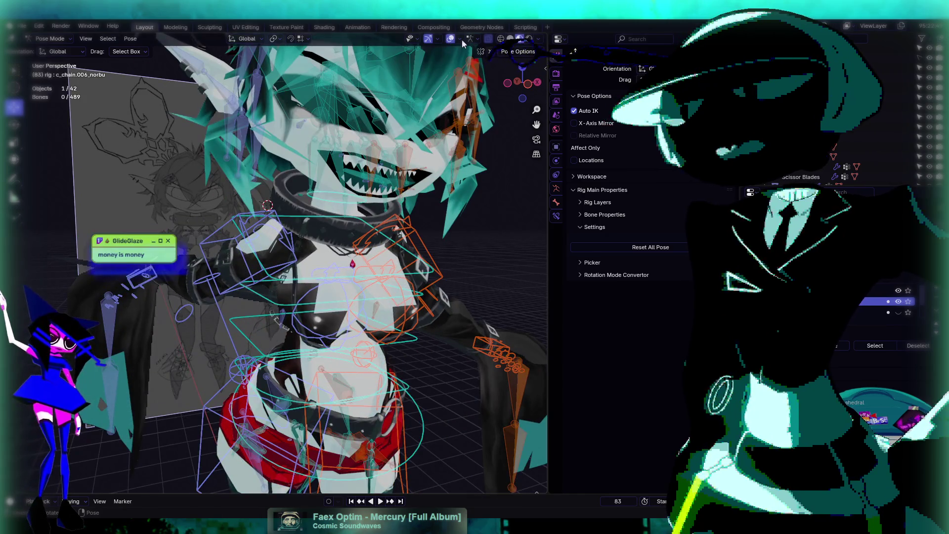
{"action": "key", "text": "shift+alt+z"}
{"action": "key", "text": "shift+alt+z"}
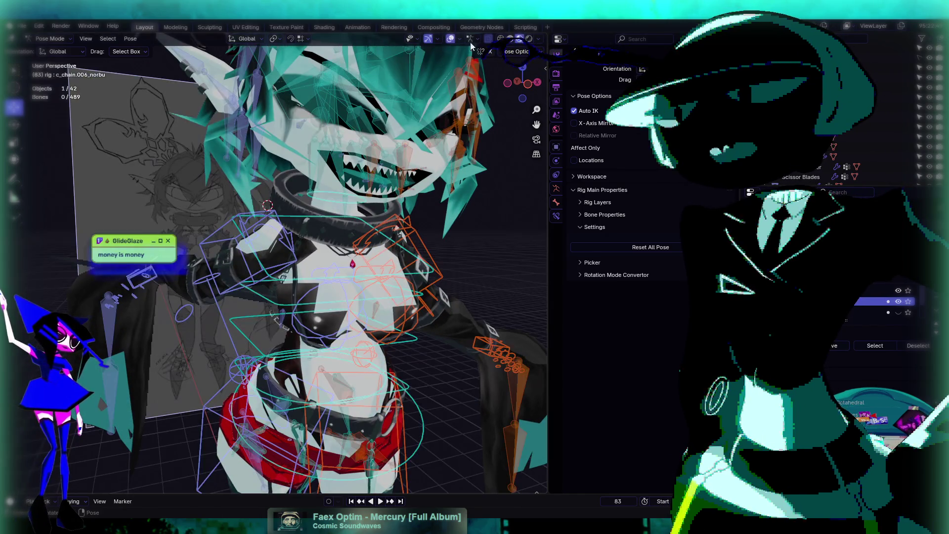
{"action": "scroll", "coordinate": [396, 168], "scroll_direction": "down", "scroll_amount": 6}
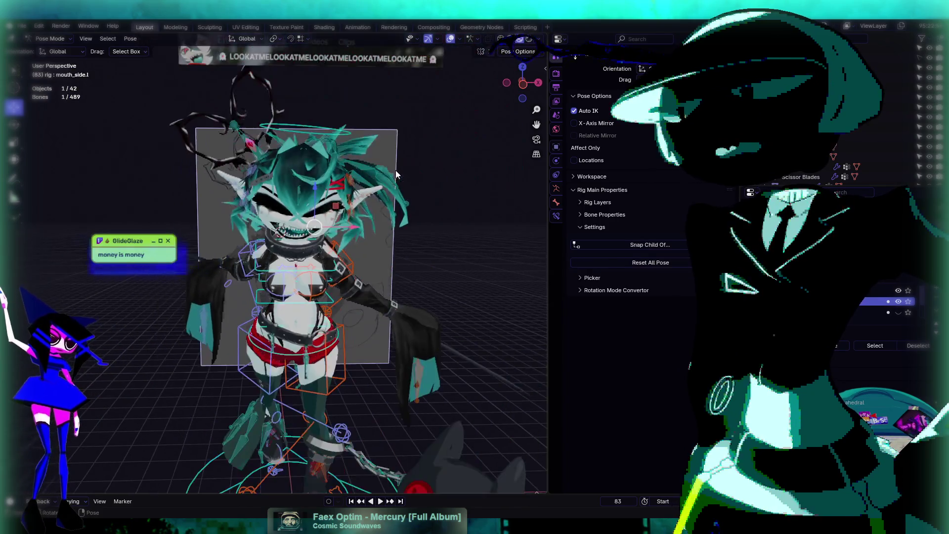
{"action": "left_click_drag", "start_coordinate": [396, 170], "coordinate": [419, 201]}
{"action": "scroll", "coordinate": [419, 200], "scroll_direction": "up", "scroll_amount": 2}
Step: Select all the rig's bones, adjust their pose, and view the character from the front
{"action": "left_click", "coordinate": [342, 239]}
{"action": "left_click_drag", "start_coordinate": [343, 267], "coordinate": [370, 253]}
{"action": "key", "text": "a"}
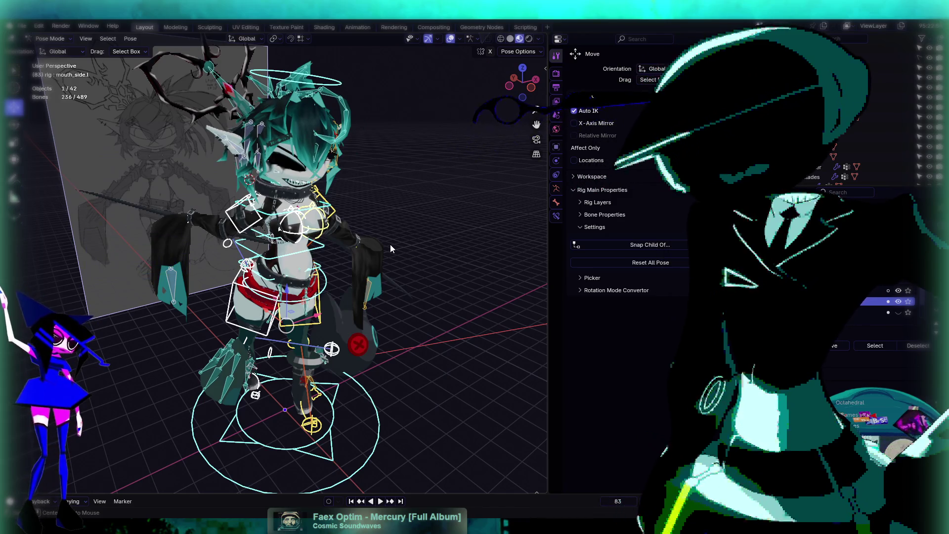
{"action": "key", "text": "alt+g"}
{"action": "mouse_move", "coordinate": [476, 268]}
{"action": "left_mouse_down"}
{"action": "mouse_move", "coordinate": [365, 212]}
{"action": "mouse_move", "coordinate": [363, 184]}
{"action": "mouse_move", "coordinate": [269, 174]}
{"action": "left_mouse_up"}
{"action": "scroll", "coordinate": [419, 223], "scroll_direction": "up", "scroll_amount": 2}
{"action": "scroll", "coordinate": [394, 188], "scroll_direction": "up", "scroll_amount": 3}
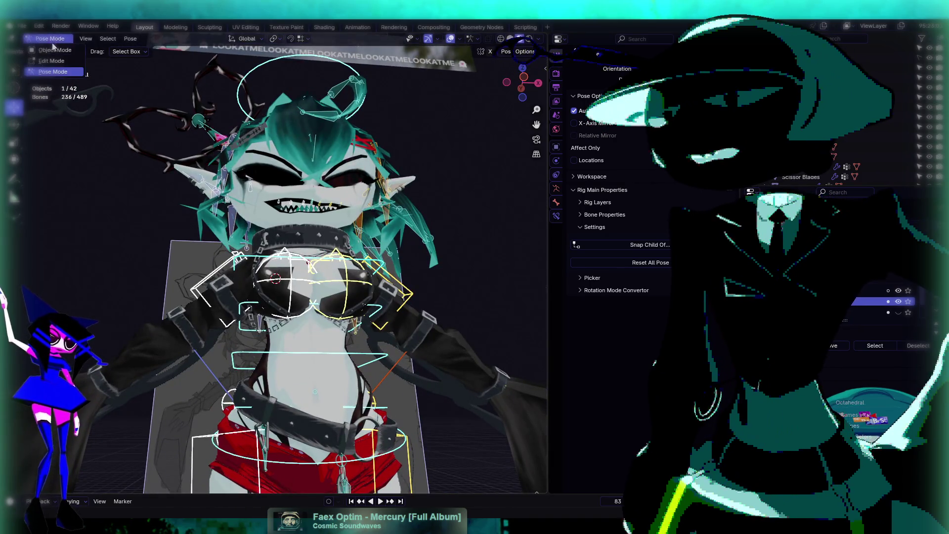
Step: Return to Object Mode, select the Body Head mesh, and show its shape keys
{"action": "key", "text": "ctrl+Tab"}
{"action": "left_click", "coordinate": [367, 210]}
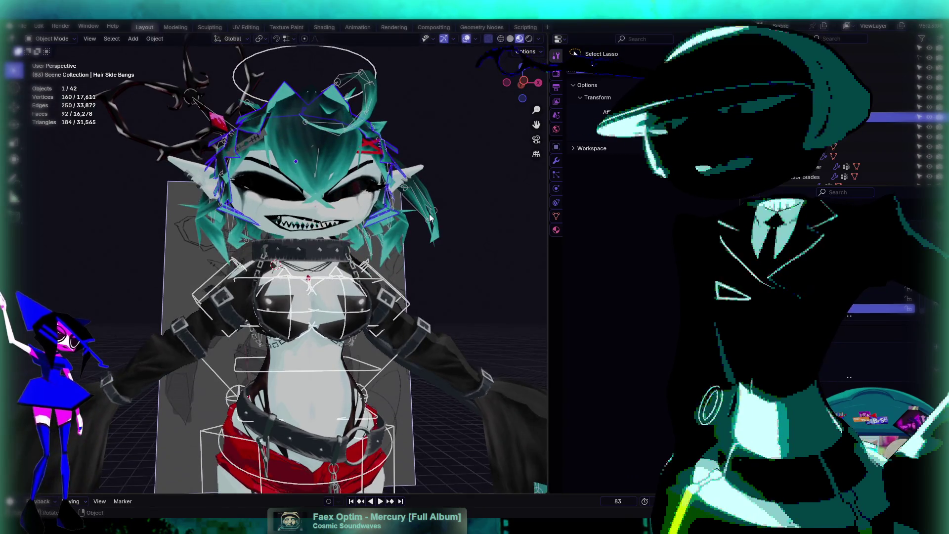
{"action": "scroll", "coordinate": [373, 228], "scroll_direction": "up", "scroll_amount": 2}
{"action": "left_click", "coordinate": [313, 194]}
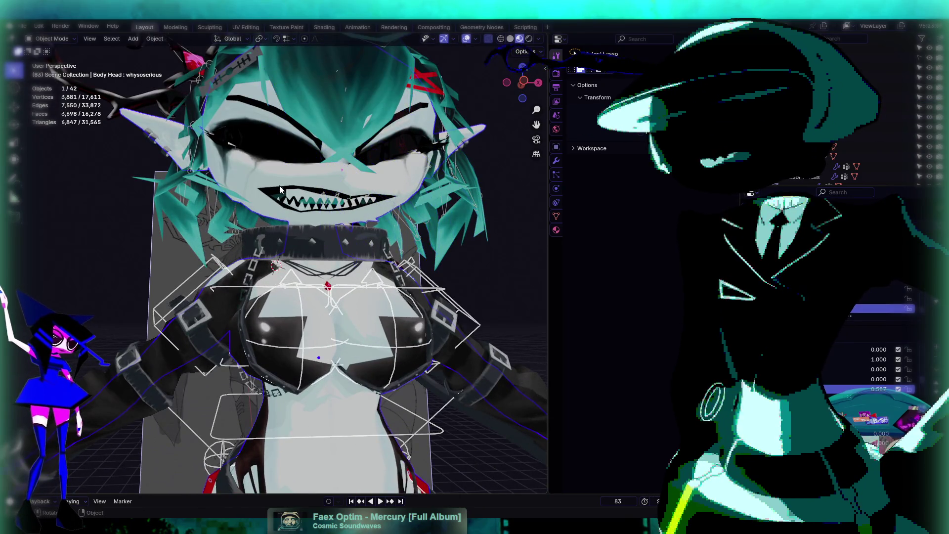
{"action": "scroll", "coordinate": [313, 197], "scroll_direction": "down", "scroll_amount": 4}
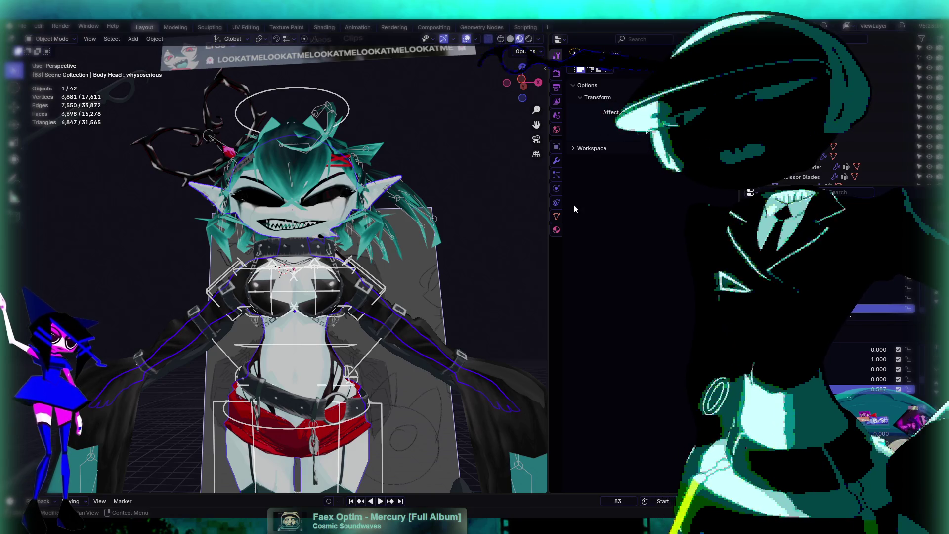
{"action": "left_click", "coordinate": [555, 216]}
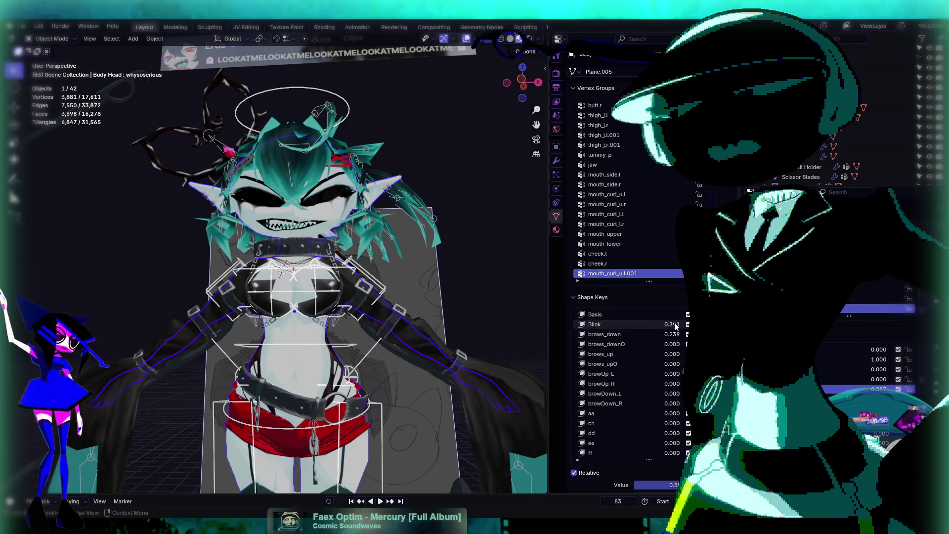
Step: Set the Blink shape key to 0 and undo the accidental brows_down rename
{"action": "key", "text": "BackSpace"}
{"action": "key", "text": "BackSpace"}
{"action": "key", "text": "BackSpace"}
{"action": "type", "text": "0"}
{"action": "key", "text": "Tab"}
{"action": "type", "text": "0"}
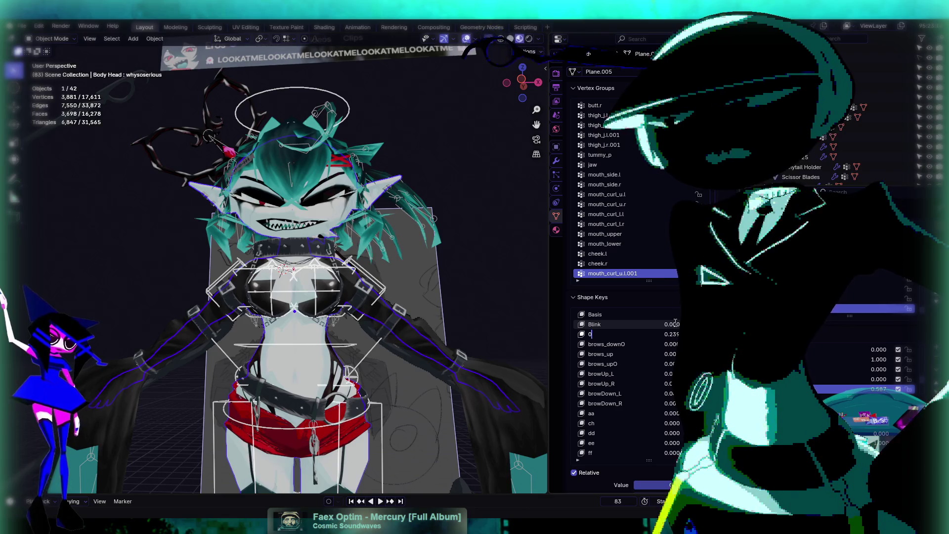
{"action": "key", "text": "ctrl+z"}
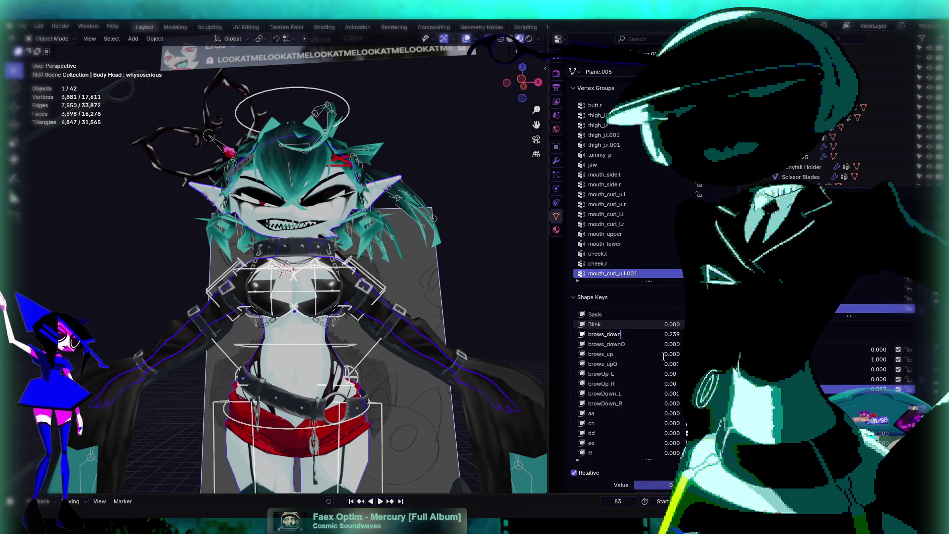
{"action": "key", "text": "Escape"}
{"action": "type", "text": "0"}
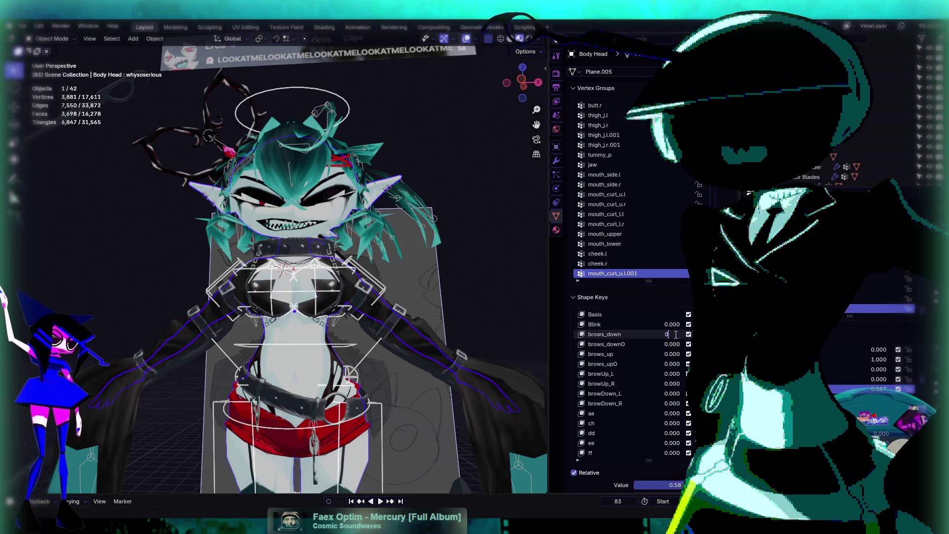
{"action": "key", "text": "Return"}
Step: Turn the whysoserious shape key down to 0 and lower a mouth key to close the grin
{"action": "scroll", "coordinate": [654, 355], "scroll_direction": "down", "scroll_amount": 3}
{"action": "scroll", "coordinate": [670, 372], "scroll_direction": "down", "scroll_amount": 3}
{"action": "scroll", "coordinate": [669, 376], "scroll_direction": "down", "scroll_amount": 8}
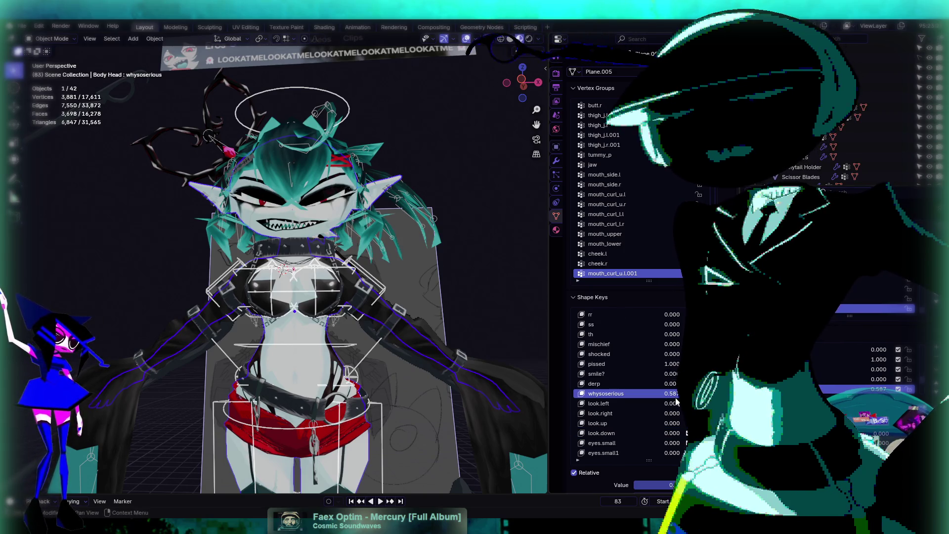
{"action": "left_click_drag", "start_coordinate": [670, 393], "coordinate": [675, 395]}
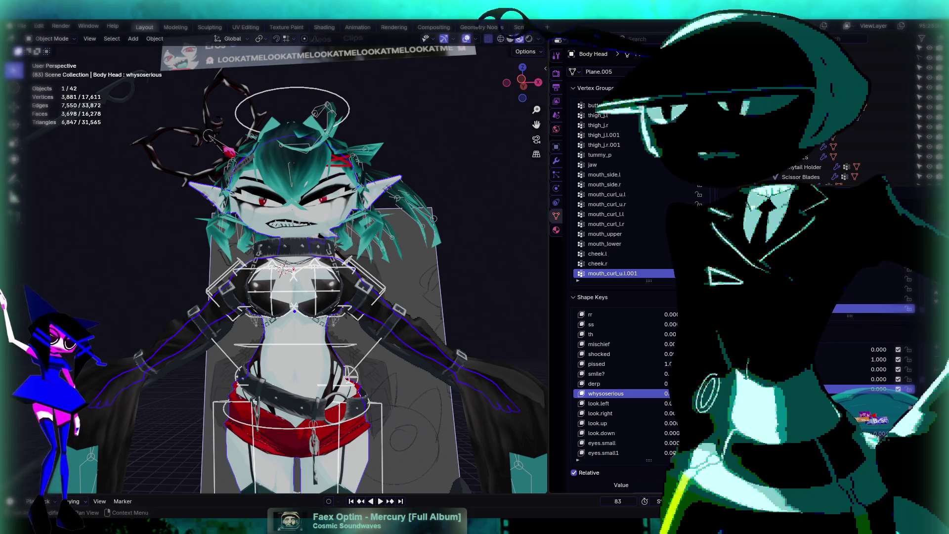
{"action": "scroll", "coordinate": [672, 394], "scroll_direction": "up", "scroll_amount": 3}
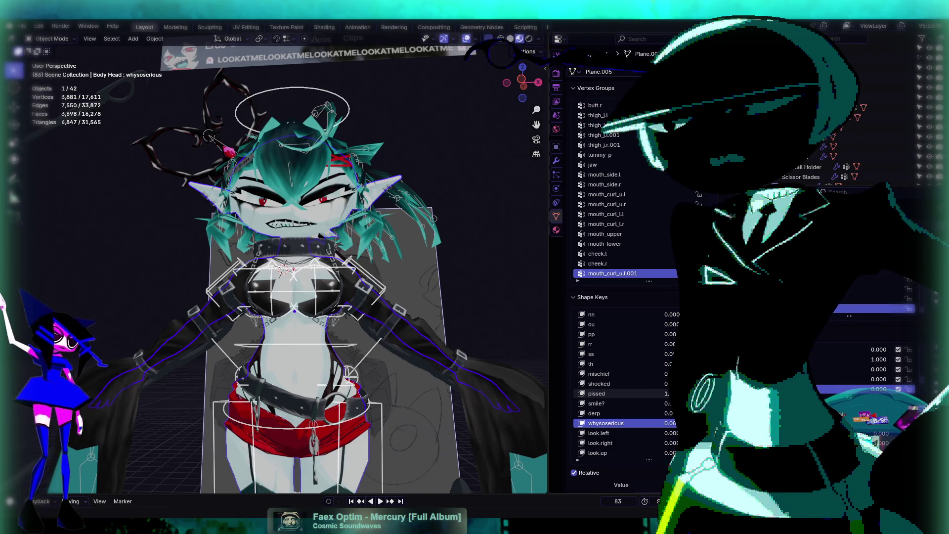
{"action": "left_click_drag", "start_coordinate": [668, 394], "coordinate": [643, 394]}
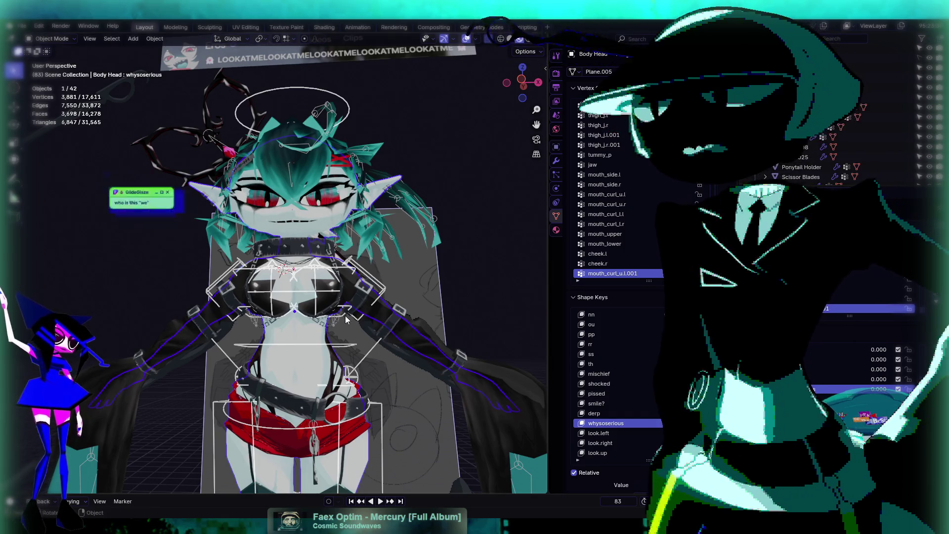
Step: Select the rig from a side view and close in on the shoulder and collar
{"action": "left_click", "coordinate": [472, 232]}
{"action": "mouse_move", "coordinate": [472, 232]}
{"action": "left_mouse_down"}
{"action": "mouse_move", "coordinate": [202, 231]}
{"action": "mouse_move", "coordinate": [380, 244]}
{"action": "mouse_move", "coordinate": [282, 272]}
{"action": "mouse_move", "coordinate": [327, 239]}
{"action": "mouse_move", "coordinate": [365, 237]}
{"action": "left_mouse_up"}
{"action": "left_click", "coordinate": [271, 267]}
{"action": "scroll", "coordinate": [325, 260], "scroll_direction": "up", "scroll_amount": 5}
{"action": "mouse_move", "coordinate": [325, 259]}
{"action": "left_mouse_down"}
{"action": "mouse_move", "coordinate": [322, 328]}
{"action": "mouse_move", "coordinate": [337, 138]}
{"action": "mouse_move", "coordinate": [360, 328]}
{"action": "mouse_move", "coordinate": [459, 236]}
{"action": "mouse_move", "coordinate": [431, 261]}
{"action": "mouse_move", "coordinate": [484, 239]}
{"action": "mouse_move", "coordinate": [337, 209]}
{"action": "mouse_move", "coordinate": [270, 256]}
{"action": "mouse_move", "coordinate": [263, 286]}
{"action": "mouse_move", "coordinate": [286, 259]}
{"action": "mouse_move", "coordinate": [286, 222]}
{"action": "mouse_move", "coordinate": [335, 269]}
{"action": "mouse_move", "coordinate": [325, 259]}
{"action": "left_mouse_up"}
{"action": "scroll", "coordinate": [264, 283], "scroll_direction": "down", "scroll_amount": 4}
{"action": "scroll", "coordinate": [331, 266], "scroll_direction": "up", "scroll_amount": 3}
{"action": "scroll", "coordinate": [326, 259], "scroll_direction": "down", "scroll_amount": 10}
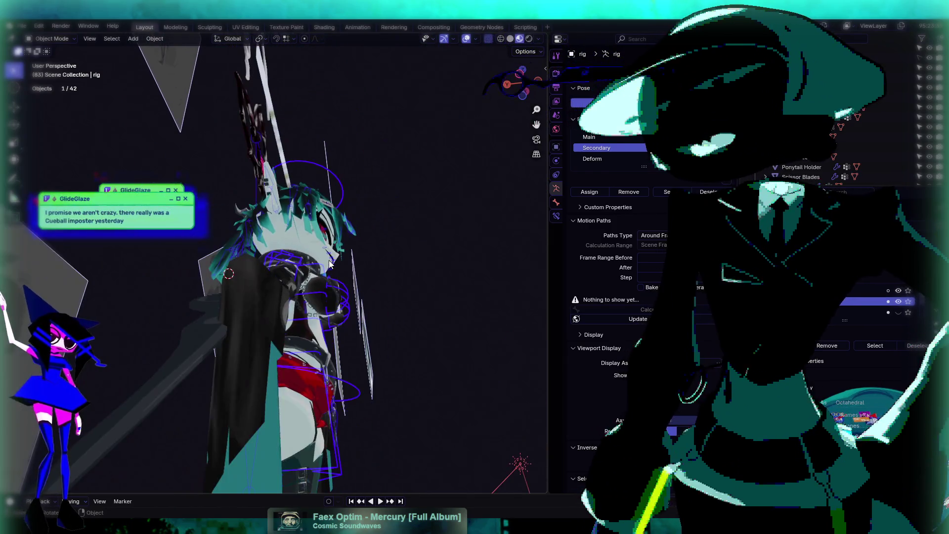
{"action": "scroll", "coordinate": [327, 268], "scroll_direction": "up", "scroll_amount": 3}
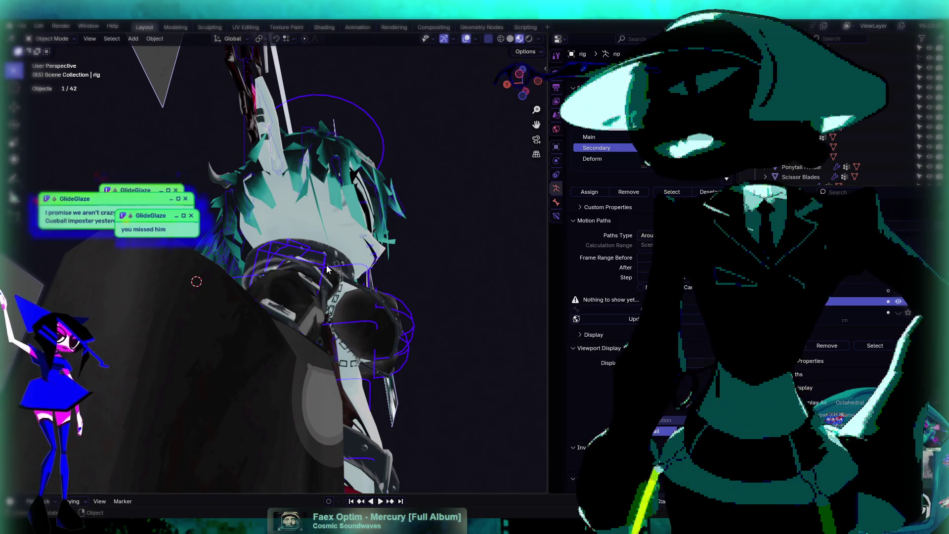
{"action": "left_click_drag", "start_coordinate": [327, 269], "coordinate": [297, 289]}
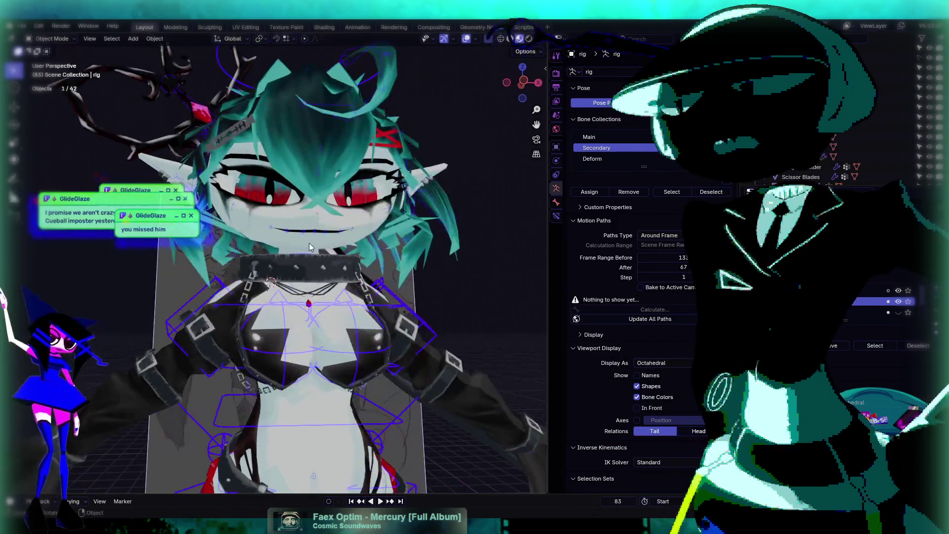
{"action": "scroll", "coordinate": [310, 242], "scroll_direction": "up", "scroll_amount": 5}
{"action": "scroll", "coordinate": [324, 231], "scroll_direction": "down", "scroll_amount": 5}
{"action": "scroll", "coordinate": [372, 289], "scroll_direction": "up", "scroll_amount": 2}
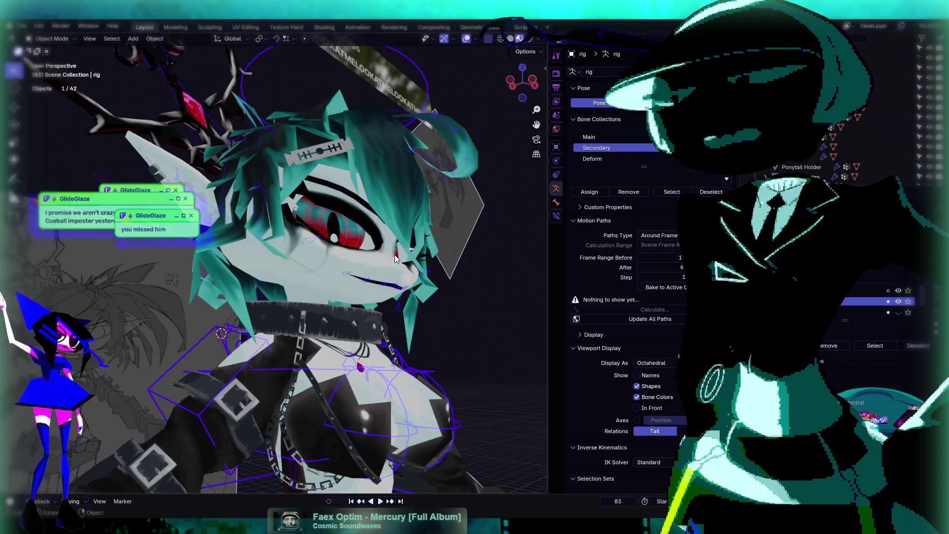
{"action": "left_click_drag", "start_coordinate": [371, 290], "coordinate": [377, 178]}
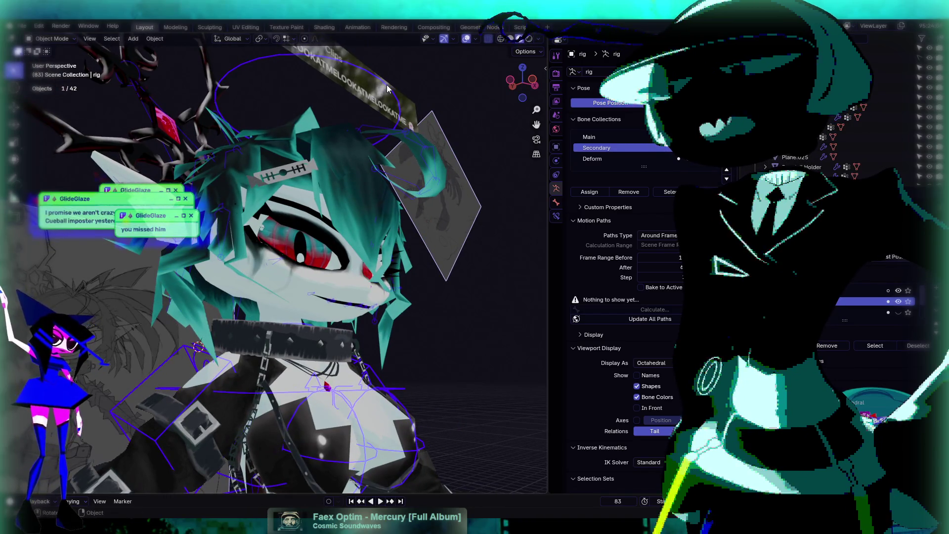
Step: Enter Pose Mode and freely rotate the head bone to a new tilt
{"action": "left_click", "coordinate": [71, 39]}
{"action": "left_click", "coordinate": [61, 76]}
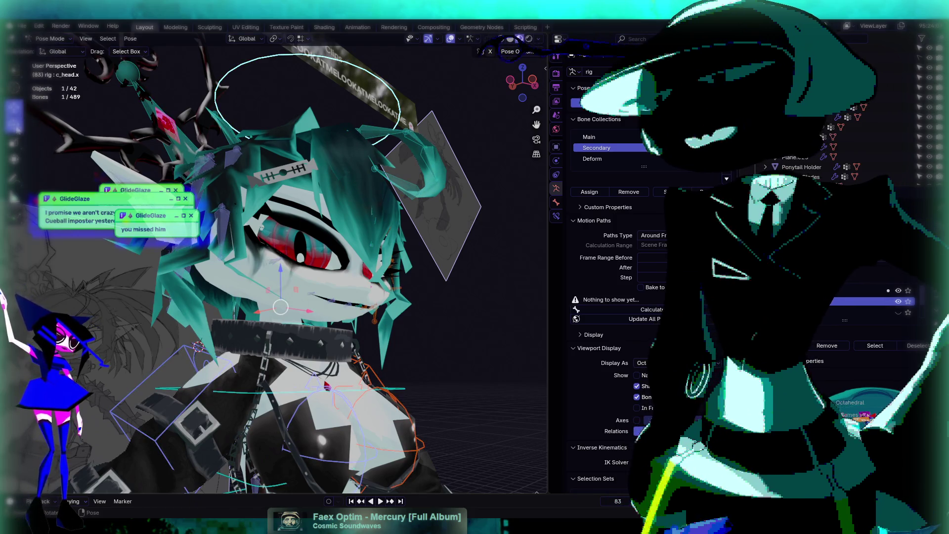
{"action": "key", "text": "r"}
{"action": "key", "text": "r"}
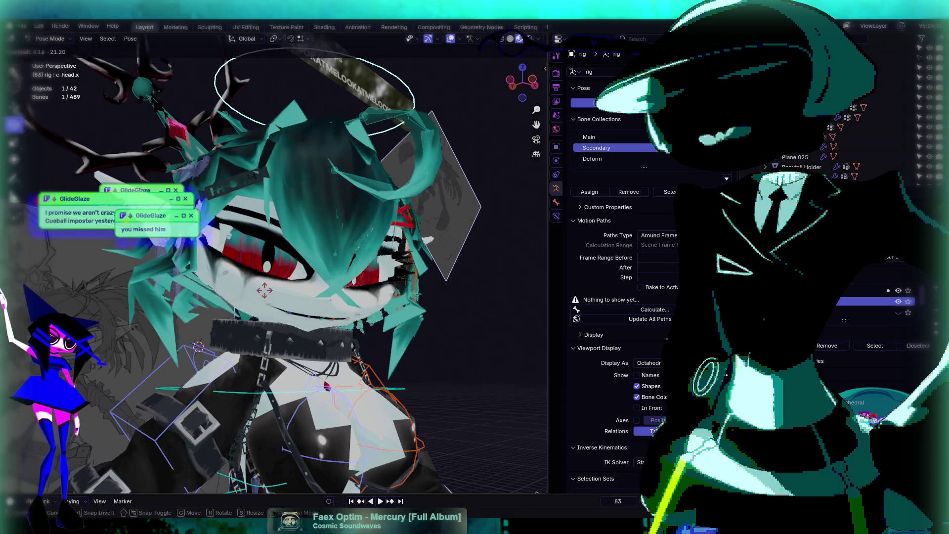
{"action": "left_click", "coordinate": [266, 295]}
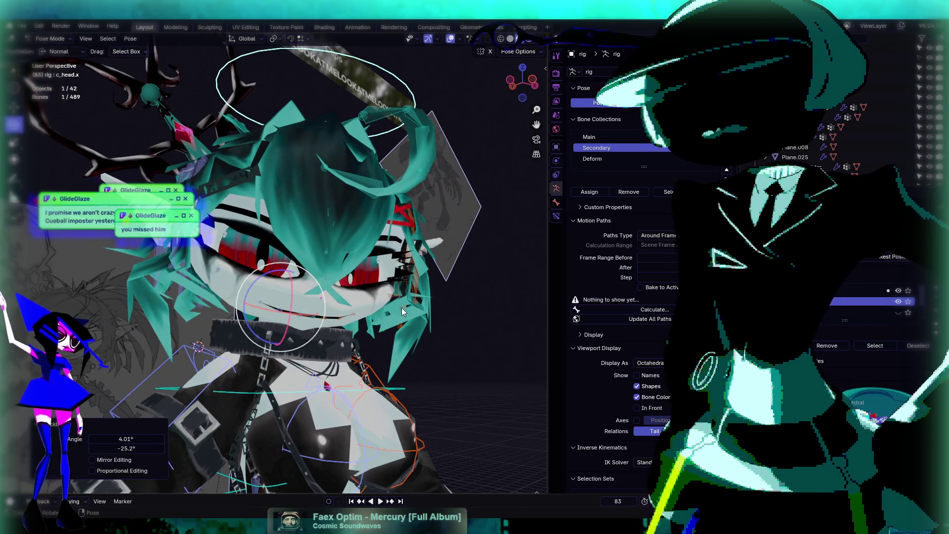
{"action": "scroll", "coordinate": [349, 253], "scroll_direction": "up", "scroll_amount": 5}
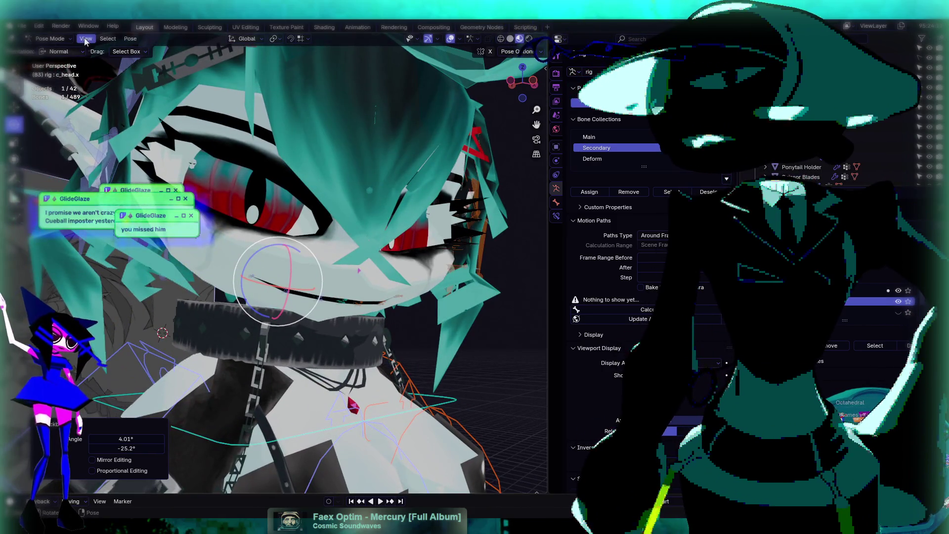
Step: Return to Object Mode and select the Body Head mesh
{"action": "left_click", "coordinate": [85, 39]}
{"action": "left_click", "coordinate": [50, 39]}
{"action": "left_click", "coordinate": [54, 50]}
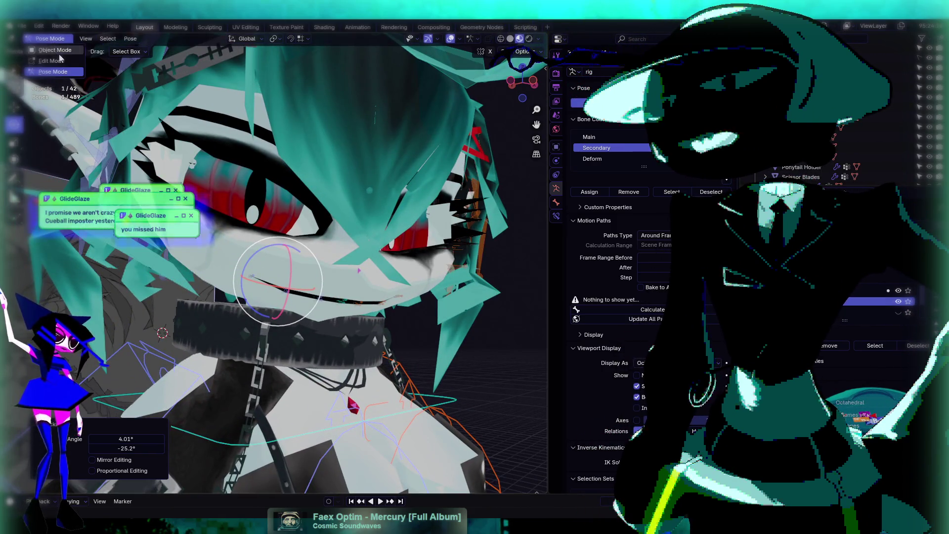
{"action": "left_click", "coordinate": [346, 222]}
Step: Orbit around the head and adjust a value in the Body Head shape keys list
{"action": "scroll", "coordinate": [613, 362], "scroll_direction": "up", "scroll_amount": 5}
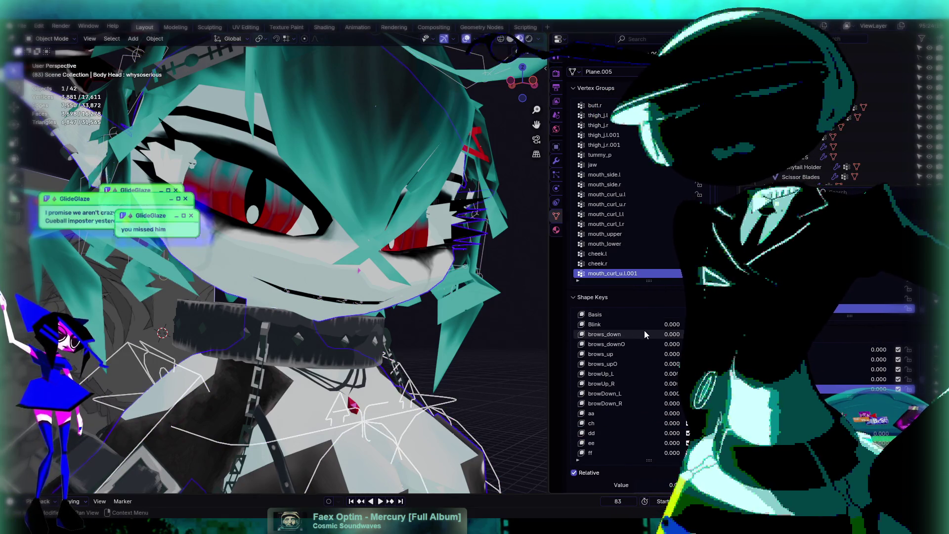
{"action": "scroll", "coordinate": [645, 330], "scroll_direction": "up", "scroll_amount": 4}
{"action": "left_click_drag", "start_coordinate": [399, 328], "coordinate": [400, 318]}
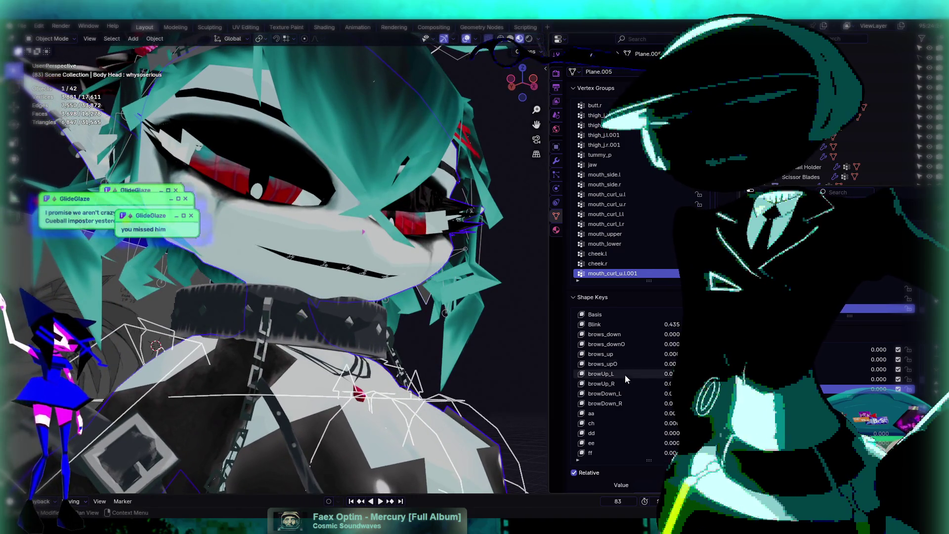
{"action": "scroll", "coordinate": [633, 391], "scroll_direction": "down", "scroll_amount": 6}
{"action": "scroll", "coordinate": [652, 399], "scroll_direction": "down", "scroll_amount": 6}
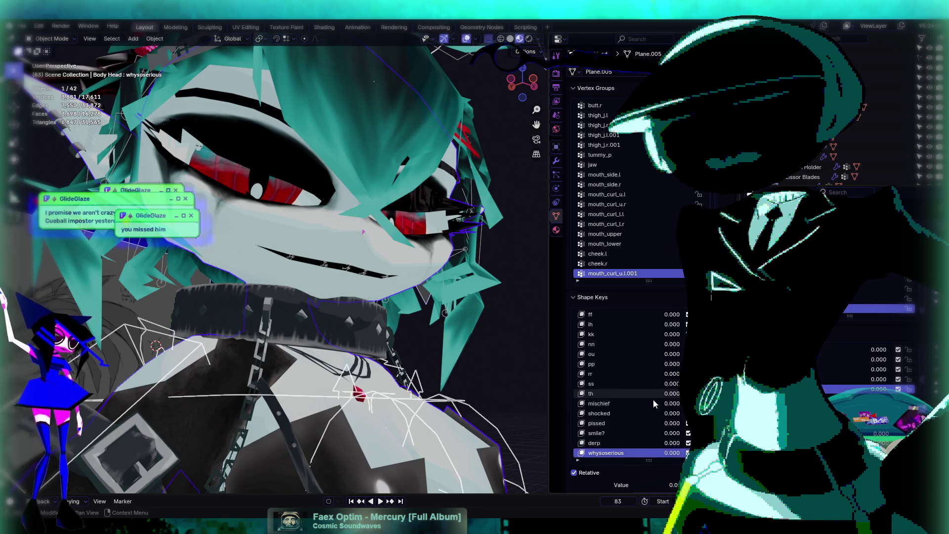
{"action": "scroll", "coordinate": [658, 405], "scroll_direction": "down", "scroll_amount": 8}
{"action": "left_click_drag", "start_coordinate": [665, 354], "coordinate": [687, 354]}
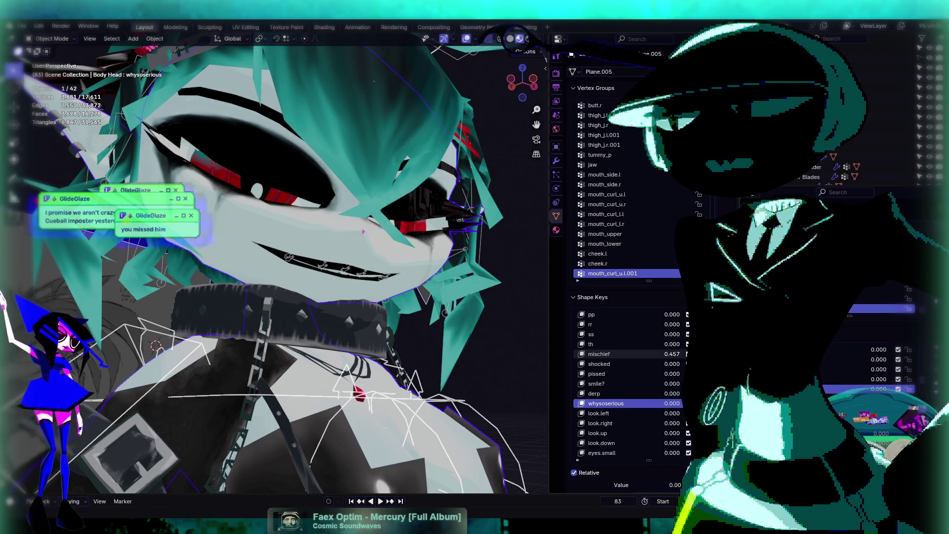
Step: Lower Blink to reopen the eyes and raise mischief to 1.000 for a wide grin
{"action": "scroll", "coordinate": [655, 342], "scroll_direction": "up", "scroll_amount": 7}
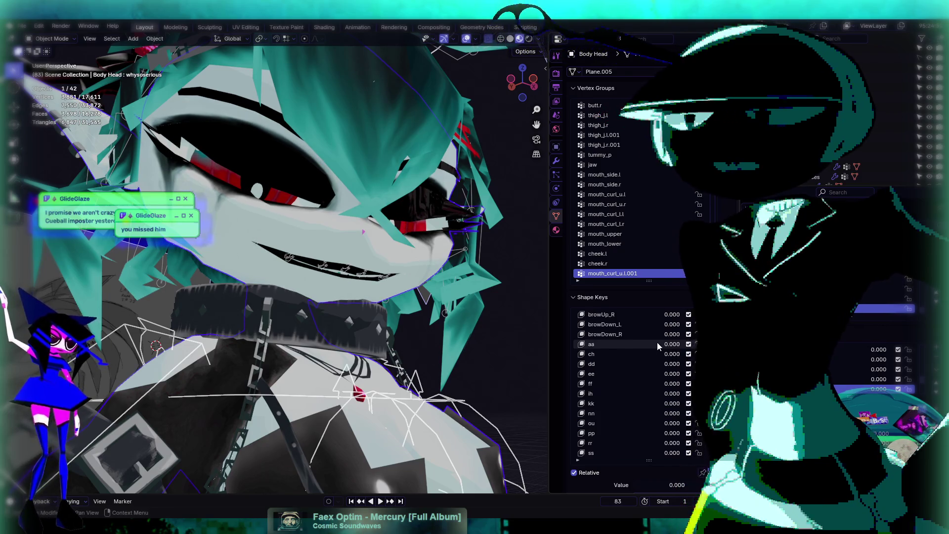
{"action": "scroll", "coordinate": [657, 342], "scroll_direction": "up", "scroll_amount": 12}
{"action": "left_click_drag", "start_coordinate": [674, 324], "coordinate": [661, 324]}
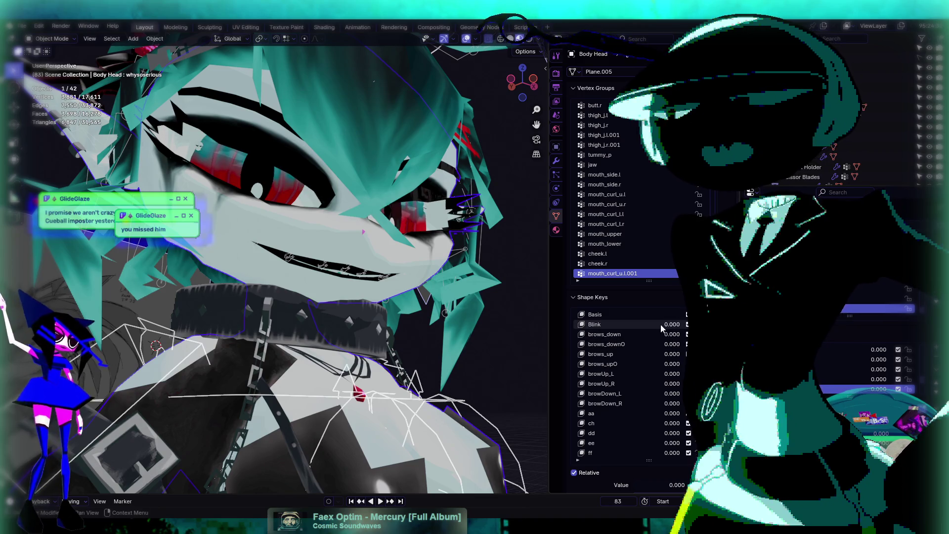
{"action": "scroll", "coordinate": [662, 396], "scroll_direction": "down", "scroll_amount": 15}
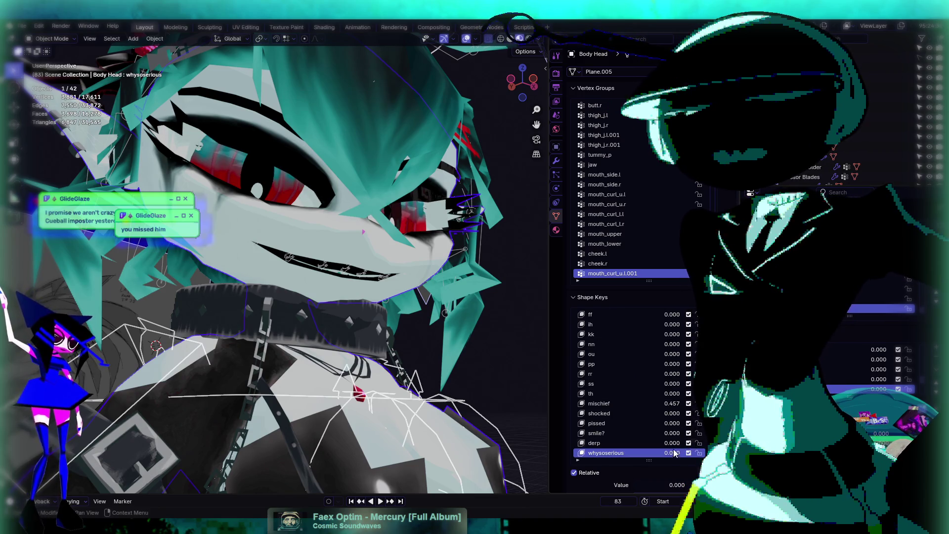
{"action": "left_click_drag", "start_coordinate": [669, 404], "coordinate": [702, 403]}
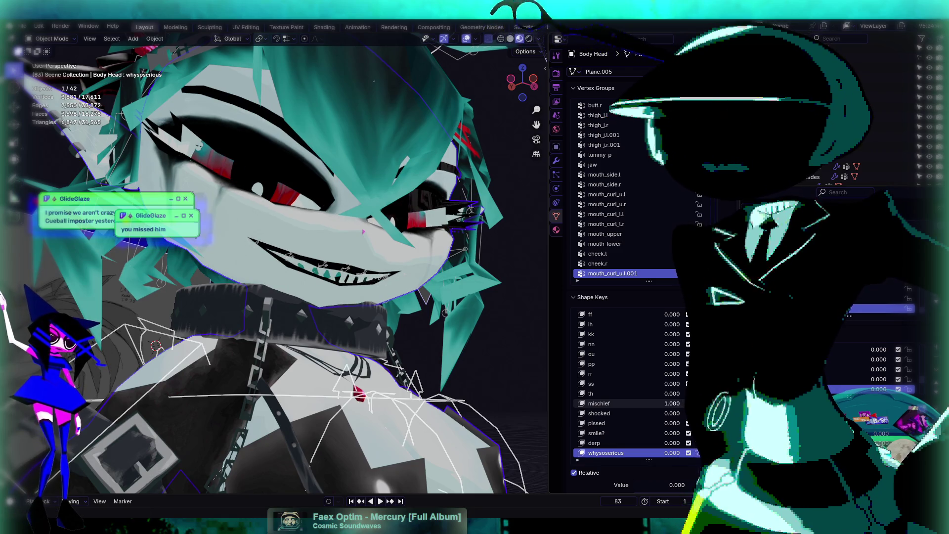
{"action": "mouse_move", "coordinate": [385, 316]}
{"action": "left_mouse_down"}
{"action": "mouse_move", "coordinate": [378, 321]}
{"action": "mouse_move", "coordinate": [393, 324]}
{"action": "left_mouse_up"}
{"action": "scroll", "coordinate": [393, 325], "scroll_direction": "down", "scroll_amount": 5}
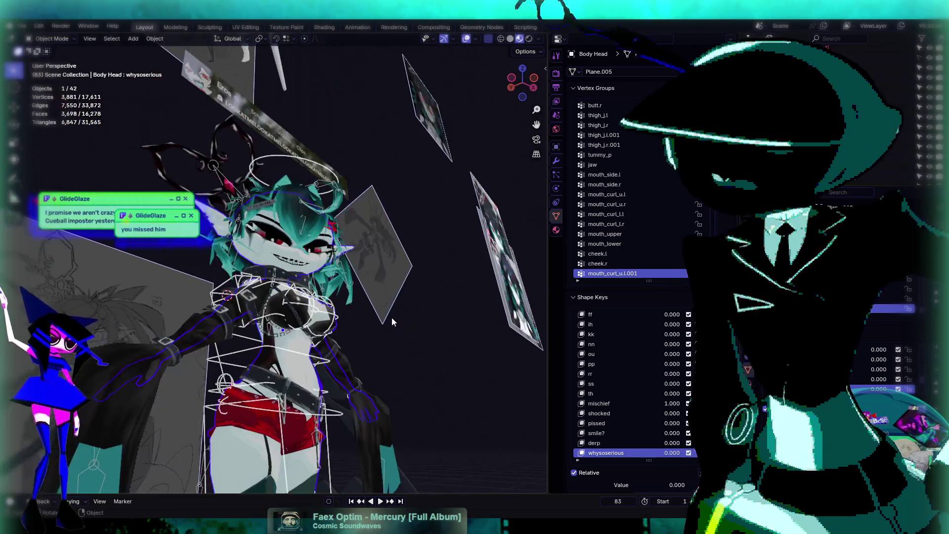
Step: Select the character's rig and choose Pose Mode
{"action": "left_click", "coordinate": [322, 240]}
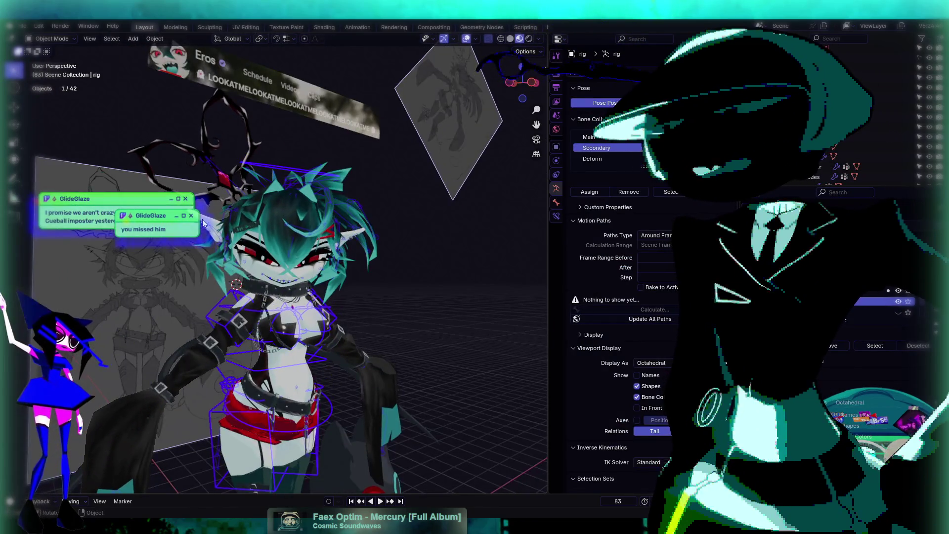
{"action": "scroll", "coordinate": [322, 239], "scroll_direction": "up", "scroll_amount": 5}
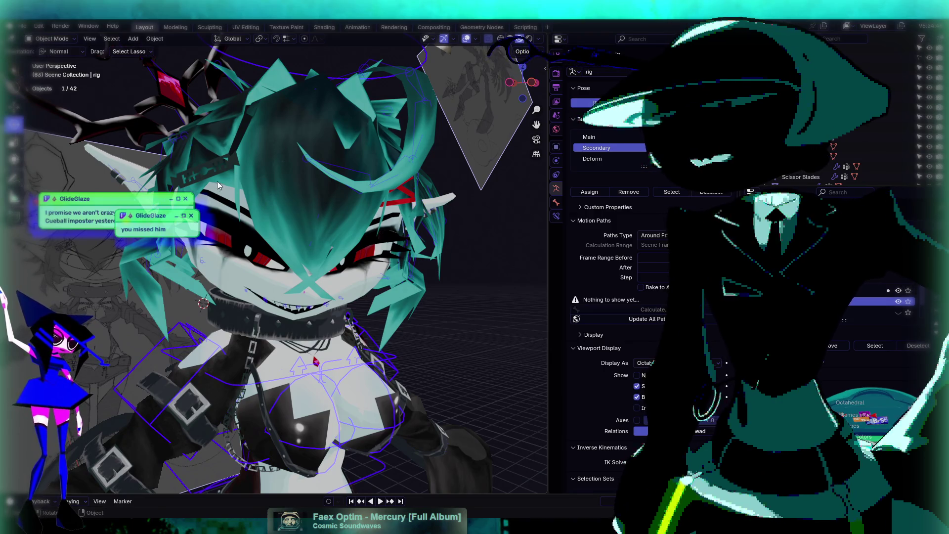
{"action": "scroll", "coordinate": [272, 117], "scroll_direction": "down", "scroll_amount": 4}
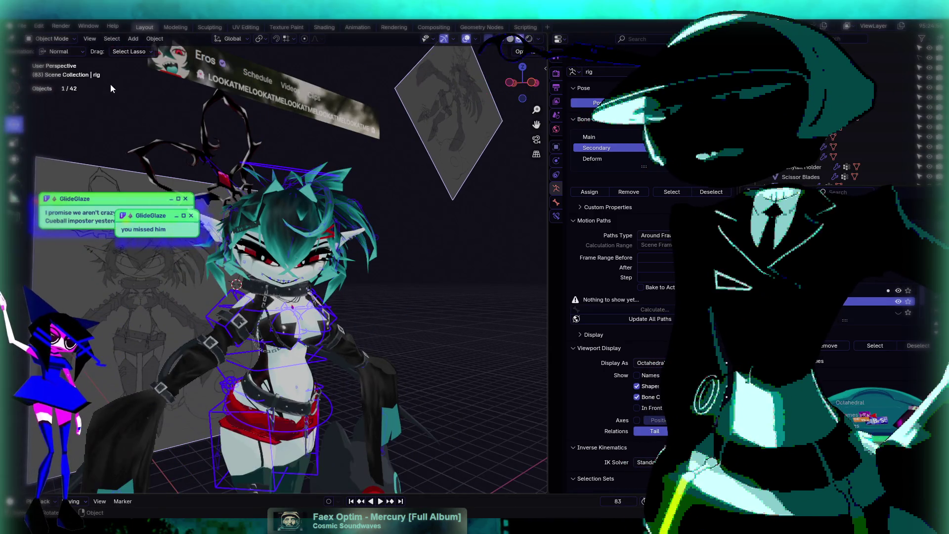
{"action": "left_click", "coordinate": [52, 39]}
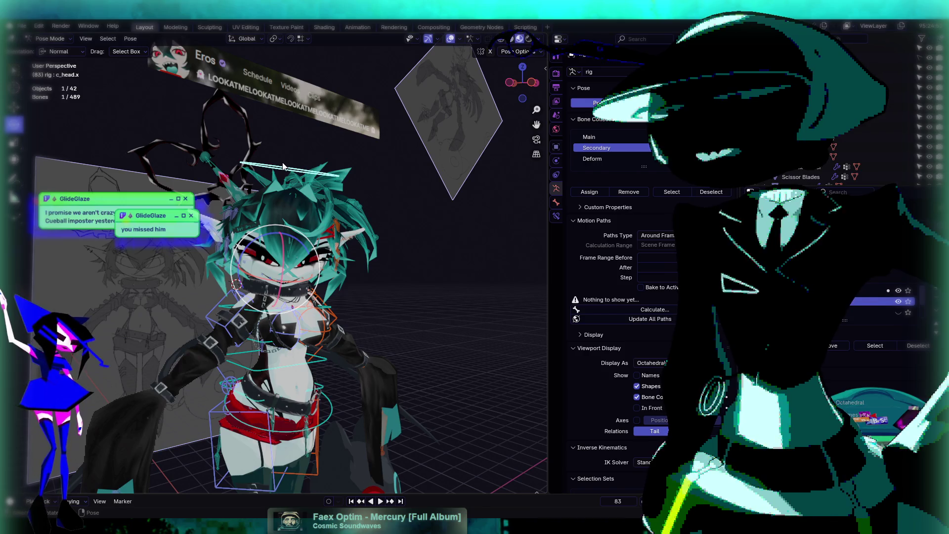
Step: Tilt the head bone, then rotate it 13.1° about Z and frame it
{"action": "key", "text": "r"}
{"action": "key", "text": "r"}
{"action": "key", "text": "Return"}
{"action": "key", "text": "r"}
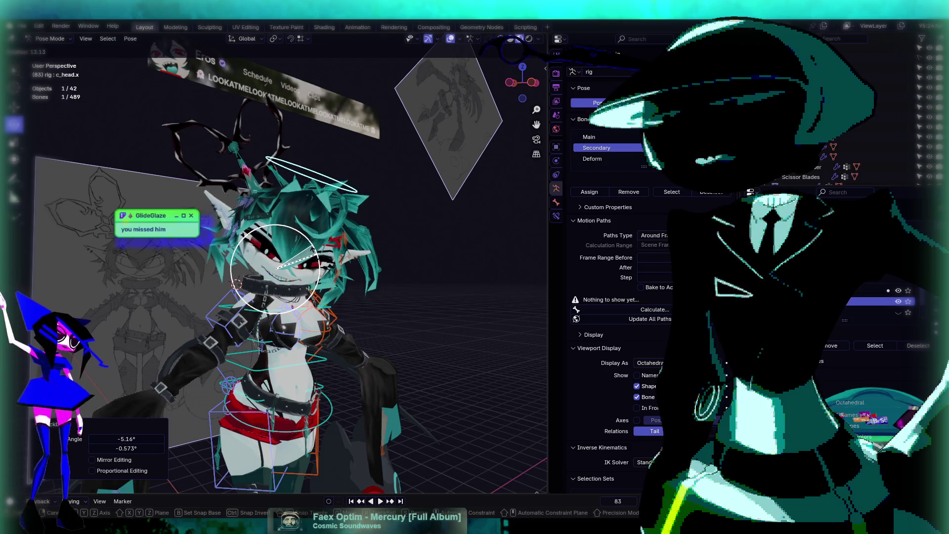
{"action": "left_click", "coordinate": [326, 246]}
{"action": "key", "text": "KP_Decimal"}
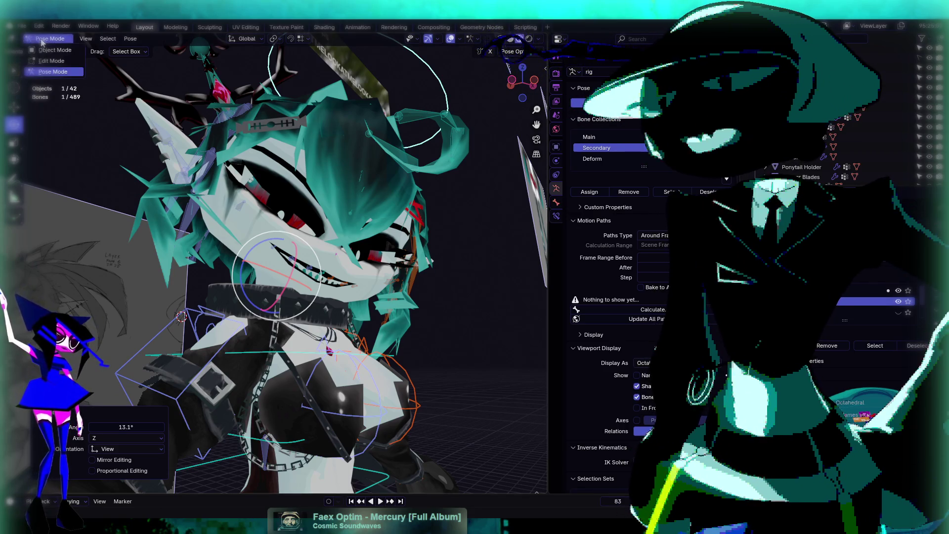
{"action": "key", "text": "ctrl+Tab"}
Step: Select the Body Head mesh and scroll through its Shape Keys list
{"action": "left_click", "coordinate": [262, 260]}
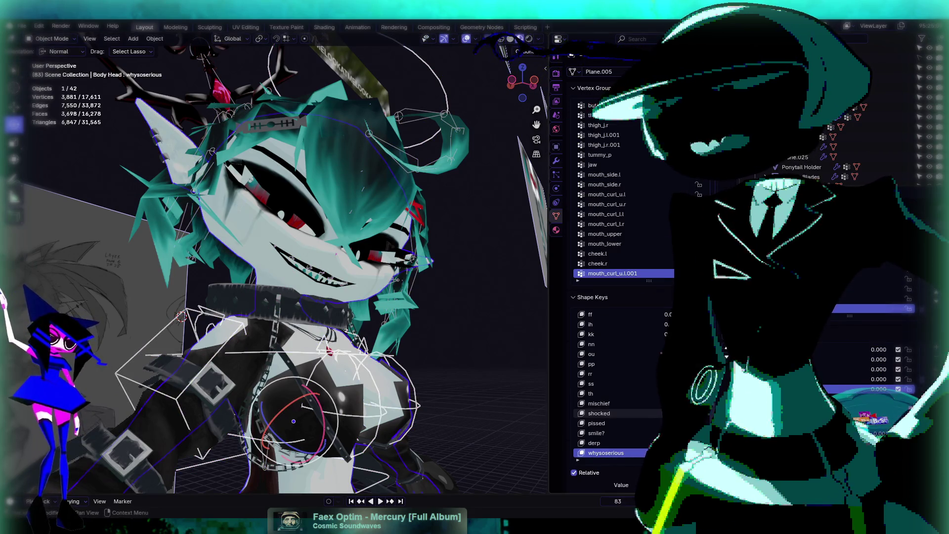
{"action": "scroll", "coordinate": [657, 381], "scroll_direction": "up", "scroll_amount": 10}
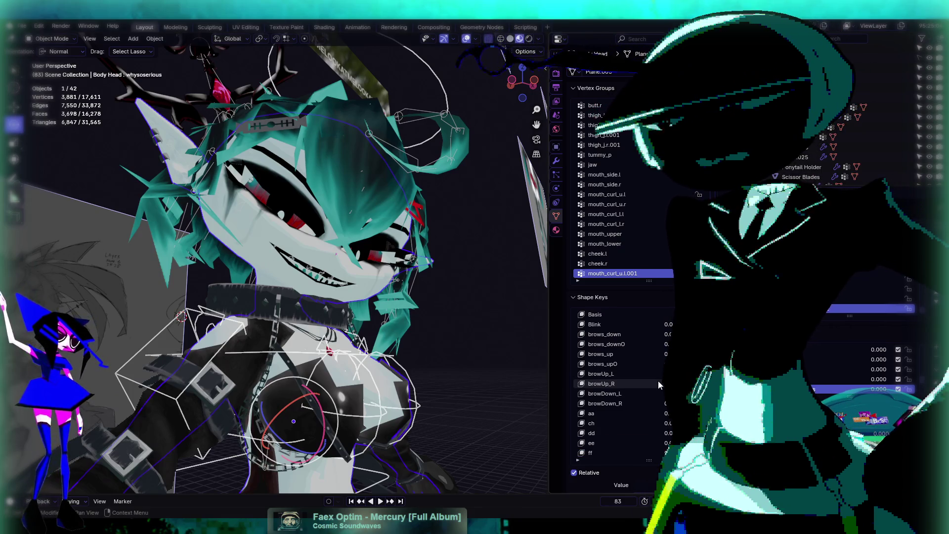
{"action": "scroll", "coordinate": [658, 380], "scroll_direction": "down", "scroll_amount": 10}
{"action": "scroll", "coordinate": [659, 385], "scroll_direction": "down", "scroll_amount": 8}
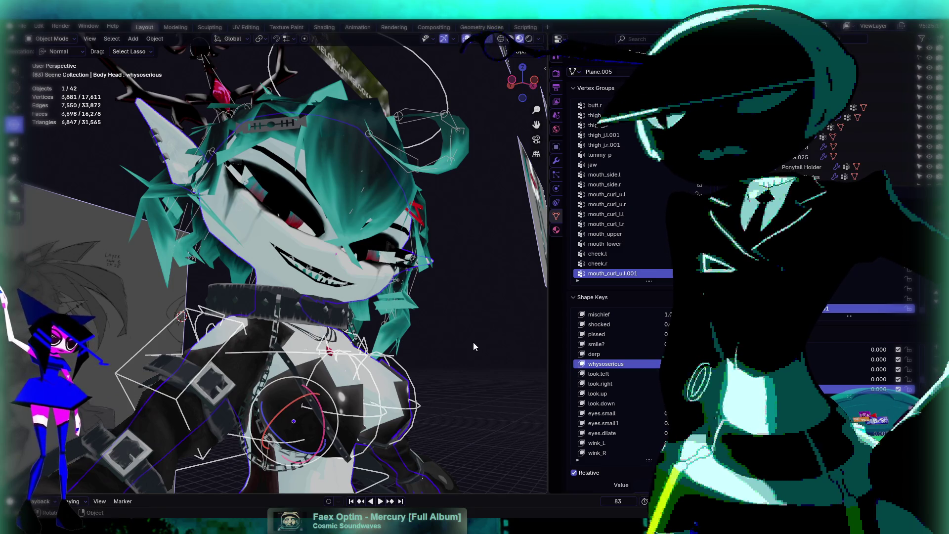
{"action": "scroll", "coordinate": [473, 342], "scroll_direction": "up", "scroll_amount": 6}
{"action": "scroll", "coordinate": [447, 342], "scroll_direction": "down", "scroll_amount": 4}
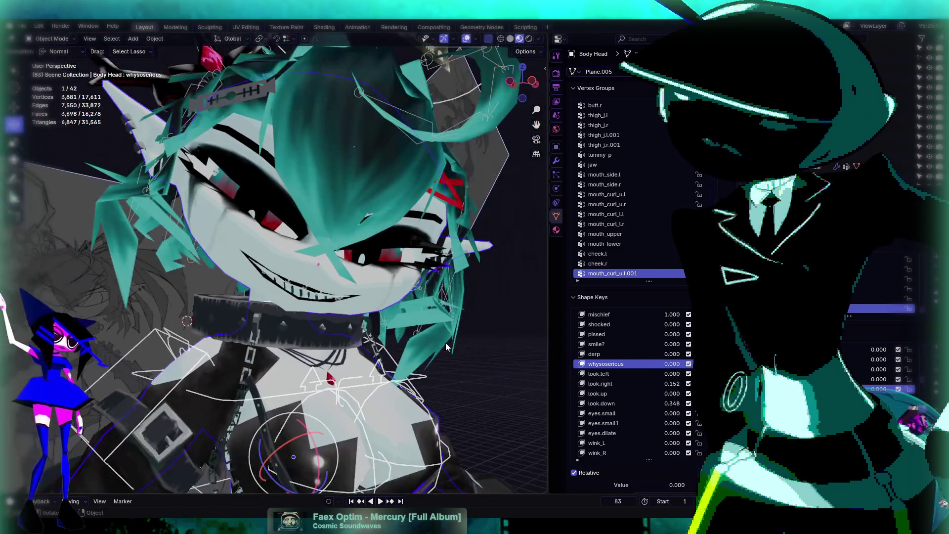
{"action": "scroll", "coordinate": [453, 341], "scroll_direction": "down", "scroll_amount": 5}
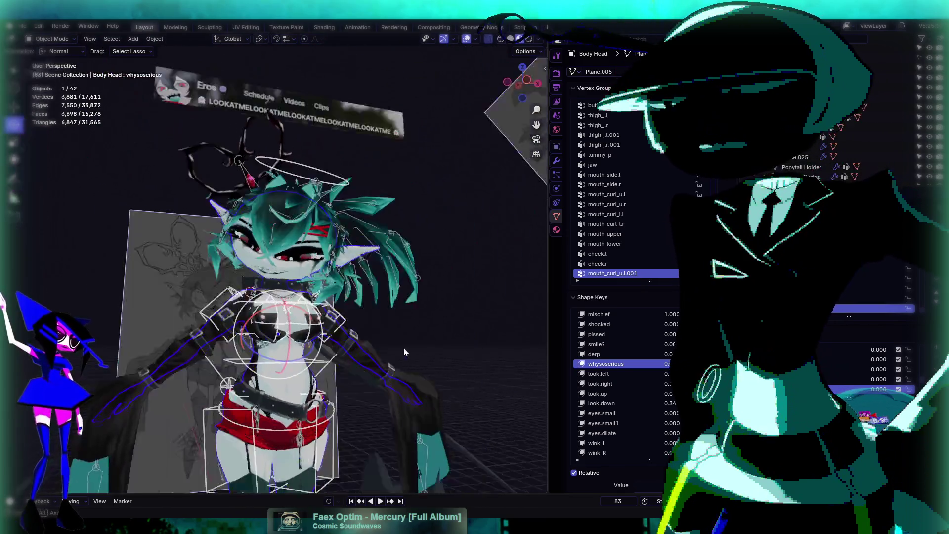
Step: Orbit and zoom to a close-up of the neck ring seen from below
{"action": "mouse_move", "coordinate": [404, 352]}
{"action": "left_mouse_down"}
{"action": "mouse_move", "coordinate": [380, 305]}
{"action": "mouse_move", "coordinate": [221, 376]}
{"action": "mouse_move", "coordinate": [286, 317]}
{"action": "mouse_move", "coordinate": [355, 294]}
{"action": "left_mouse_up"}
{"action": "scroll", "coordinate": [286, 319], "scroll_direction": "down", "scroll_amount": 5}
{"action": "scroll", "coordinate": [355, 289], "scroll_direction": "up", "scroll_amount": 4}
{"action": "left_click_drag", "start_coordinate": [371, 262], "coordinate": [344, 299]}
{"action": "key", "text": "KP_0"}
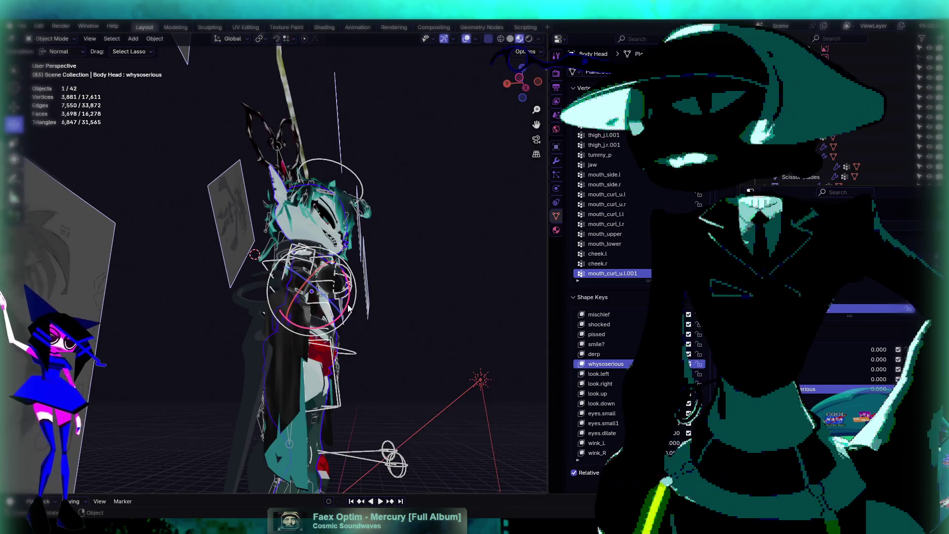
{"action": "key", "text": "KP_0"}
{"action": "mouse_move", "coordinate": [402, 227]}
{"action": "left_mouse_down"}
{"action": "mouse_move", "coordinate": [383, 256]}
{"action": "mouse_move", "coordinate": [334, 253]}
{"action": "mouse_move", "coordinate": [390, 168]}
{"action": "left_mouse_up"}
{"action": "scroll", "coordinate": [384, 260], "scroll_direction": "up", "scroll_amount": 4}
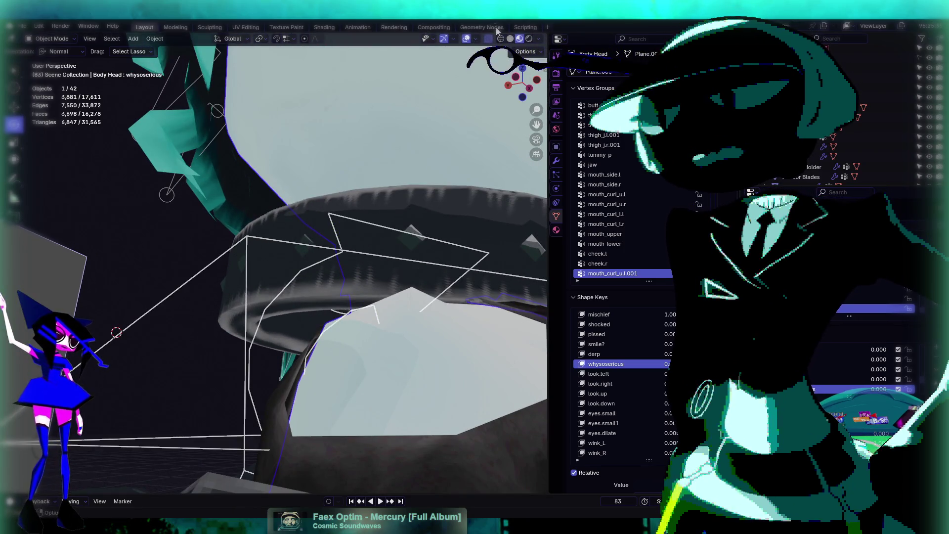
{"action": "key", "text": "alt+z"}
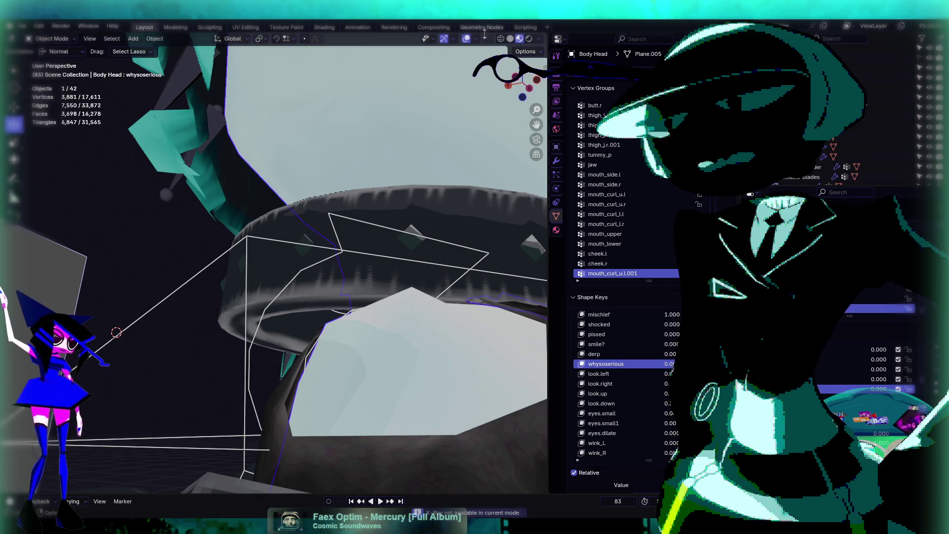
Step: Hide the overlays and render the viewport view as a Render Result image
{"action": "left_click", "coordinate": [466, 39]}
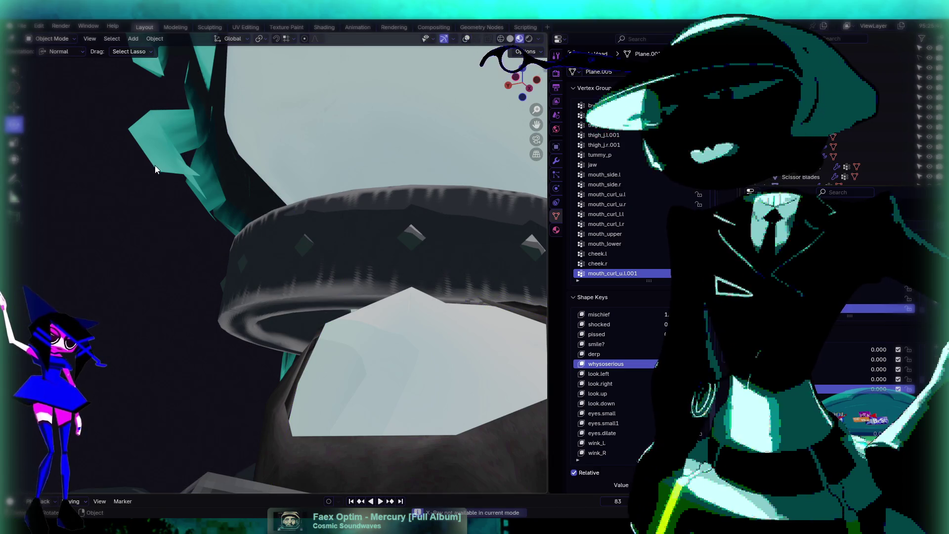
{"action": "left_click", "coordinate": [90, 39]}
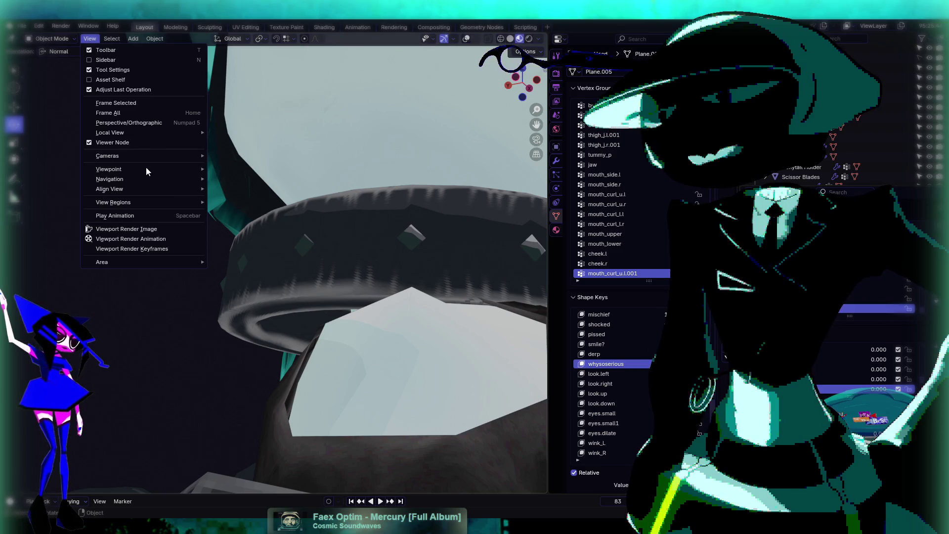
{"action": "left_click", "coordinate": [192, 229]}
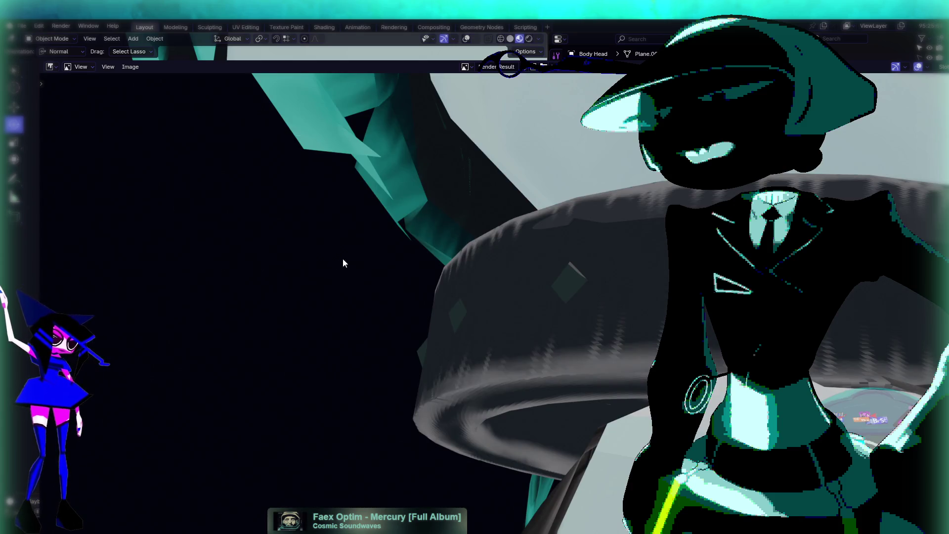
{"action": "scroll", "coordinate": [342, 260], "scroll_direction": "down", "scroll_amount": 3}
{"action": "scroll", "coordinate": [317, 246], "scroll_direction": "up", "scroll_amount": 2}
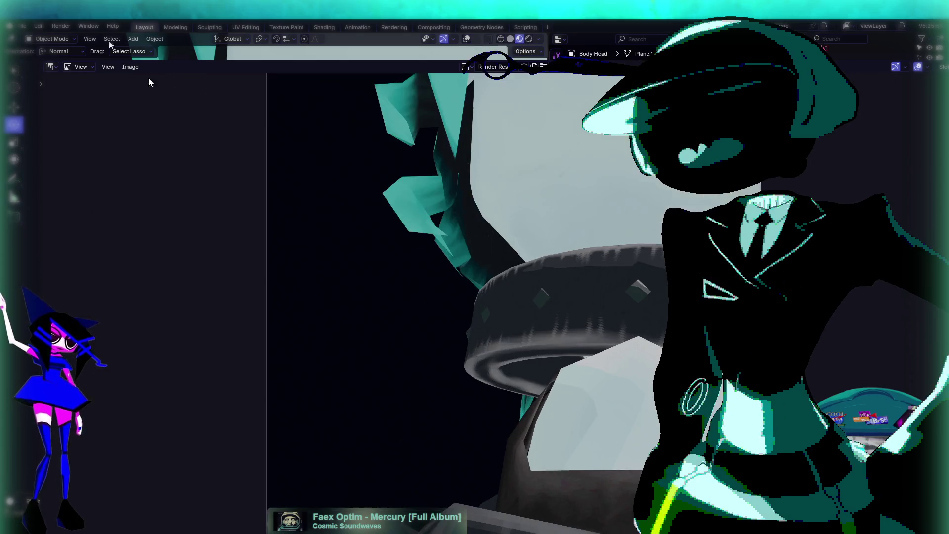
{"action": "left_click", "coordinate": [130, 66]}
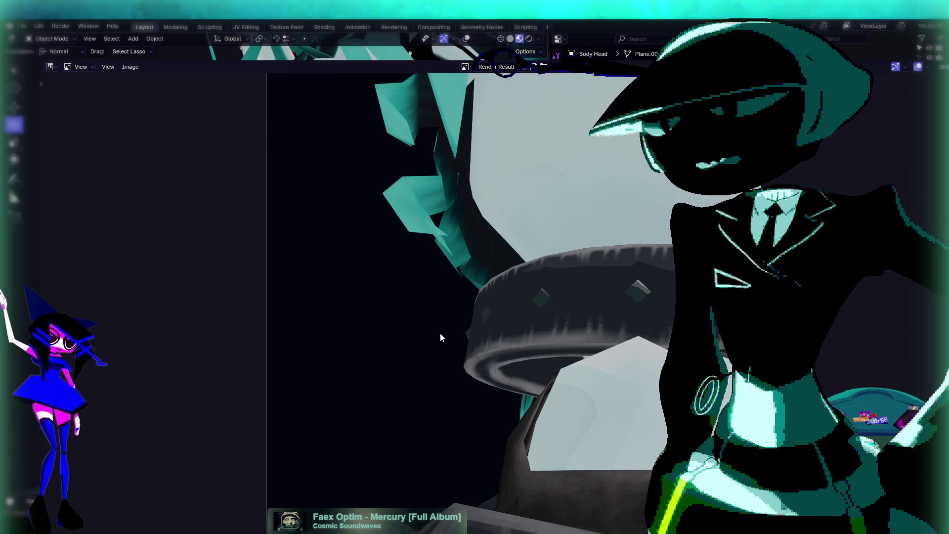
Step: Restore the overlays, switch the rig to Pose Mode, and hide the overlays again
{"action": "left_click", "coordinate": [466, 39]}
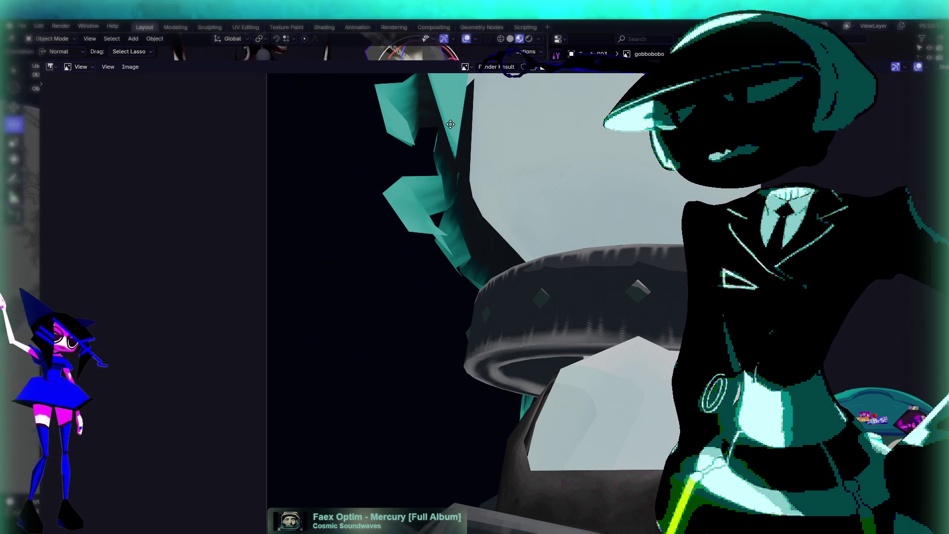
{"action": "left_click", "coordinate": [60, 40]}
{"action": "key", "text": "ctrl+Tab"}
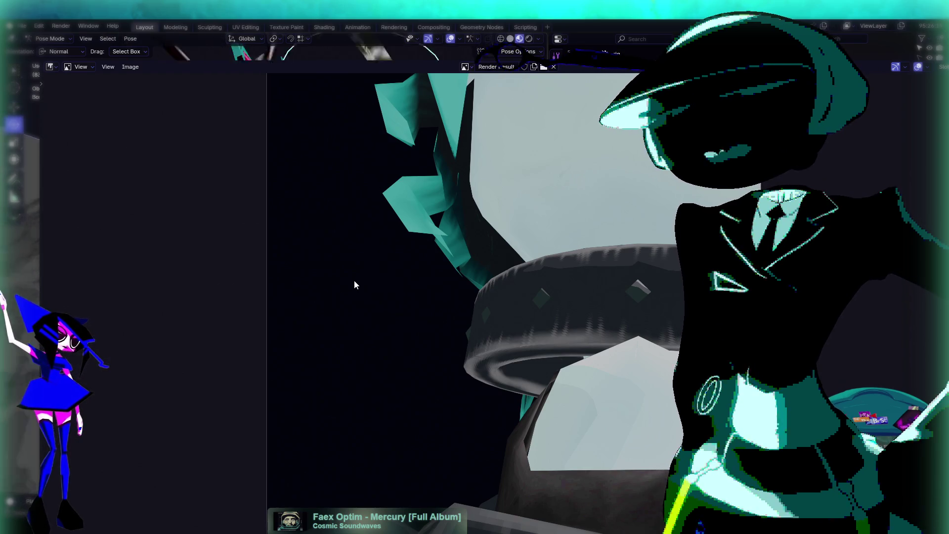
{"action": "left_click", "coordinate": [451, 38]}
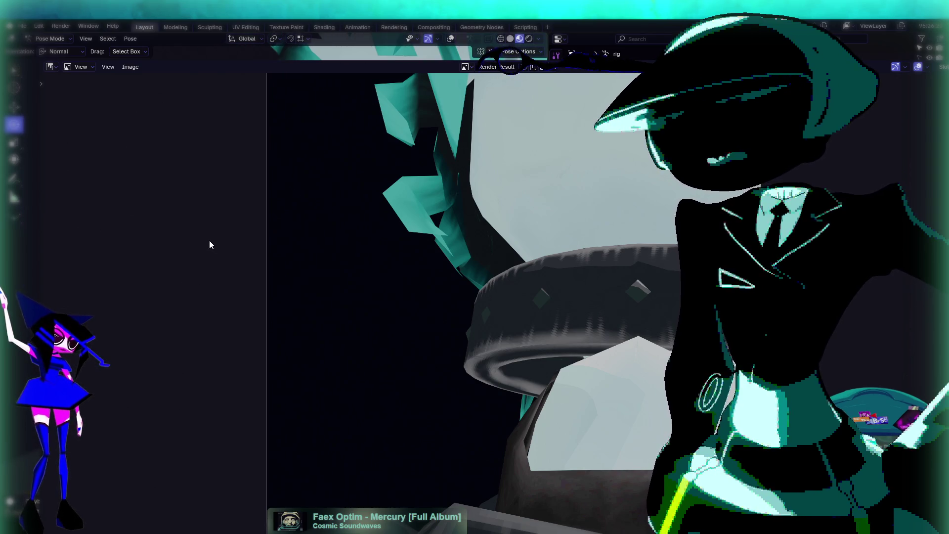
{"action": "left_click", "coordinate": [86, 38]}
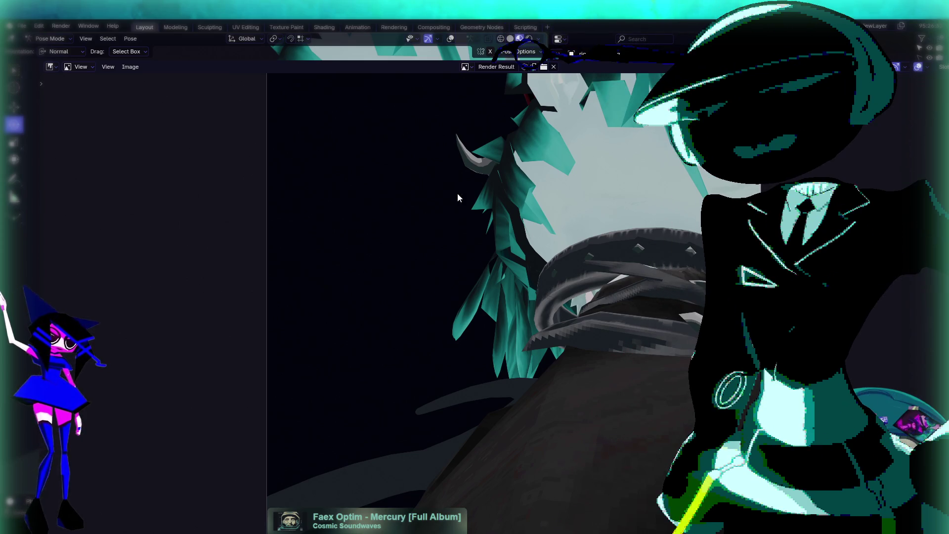
Step: Copy the rendered image to the clipboard, twice
{"action": "left_click", "coordinate": [130, 66]}
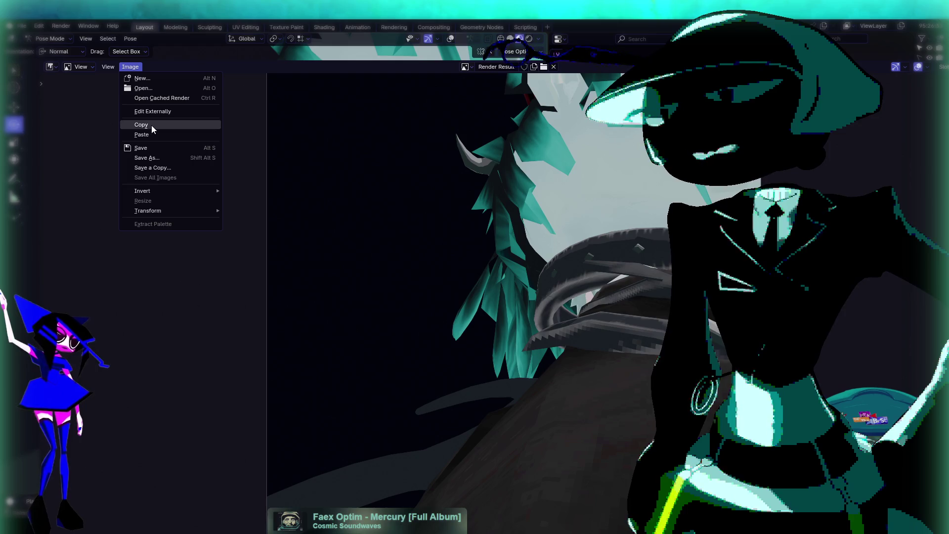
{"action": "left_click", "coordinate": [140, 124]}
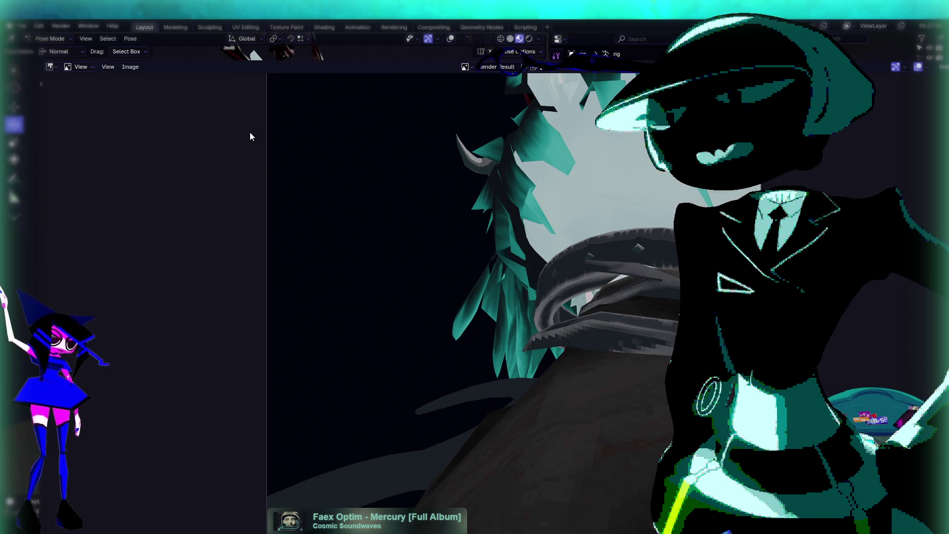
{"action": "left_click", "coordinate": [86, 41]}
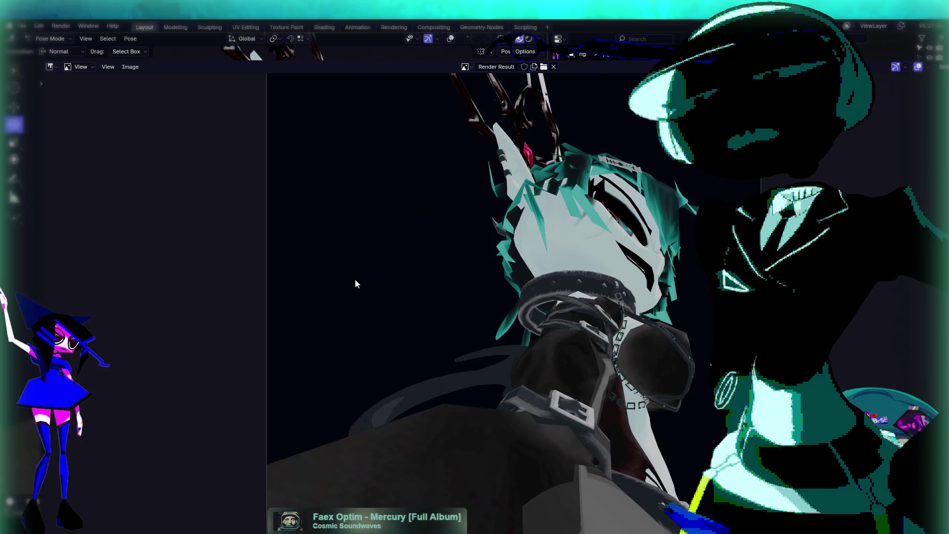
{"action": "left_click", "coordinate": [130, 67]}
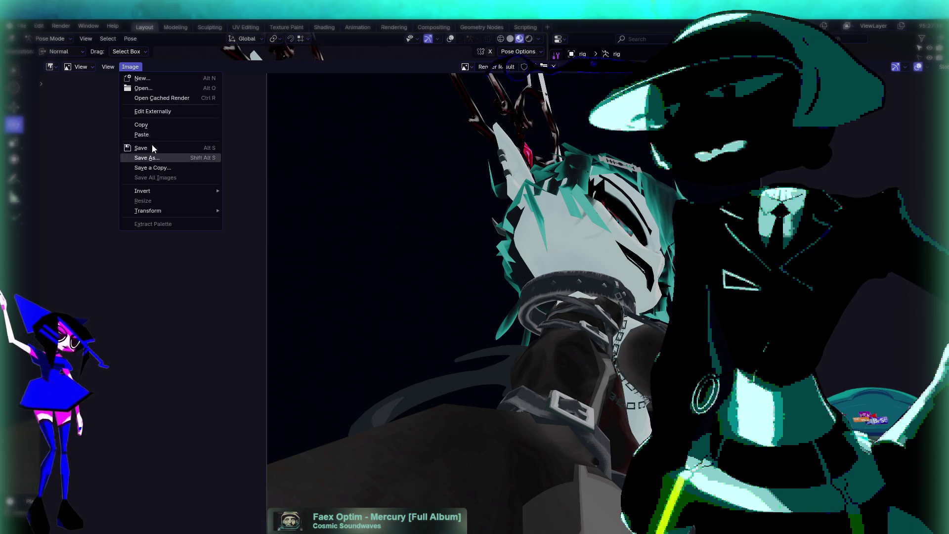
{"action": "left_click", "coordinate": [141, 124]}
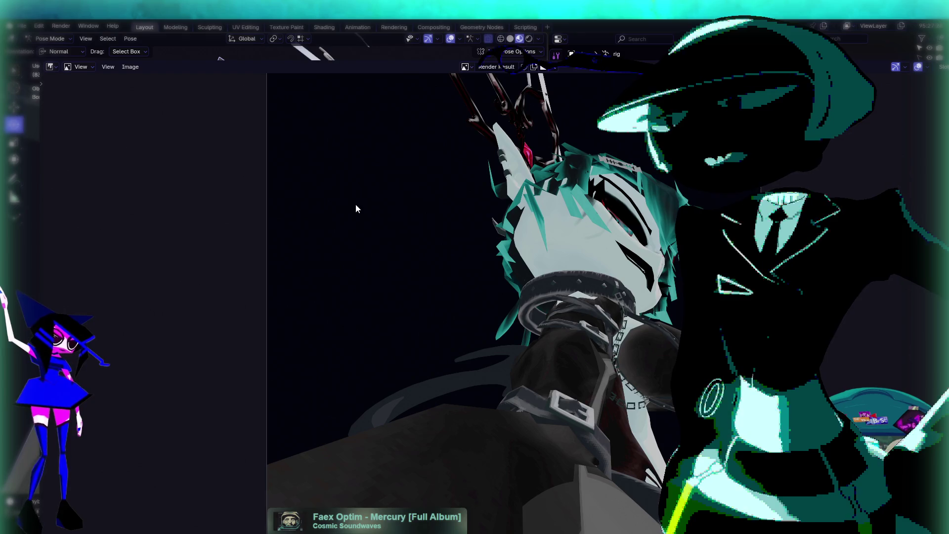
Step: Move the selected bone twice to reposition it
{"action": "key", "text": "shift+space"}
{"action": "key", "text": "g"}
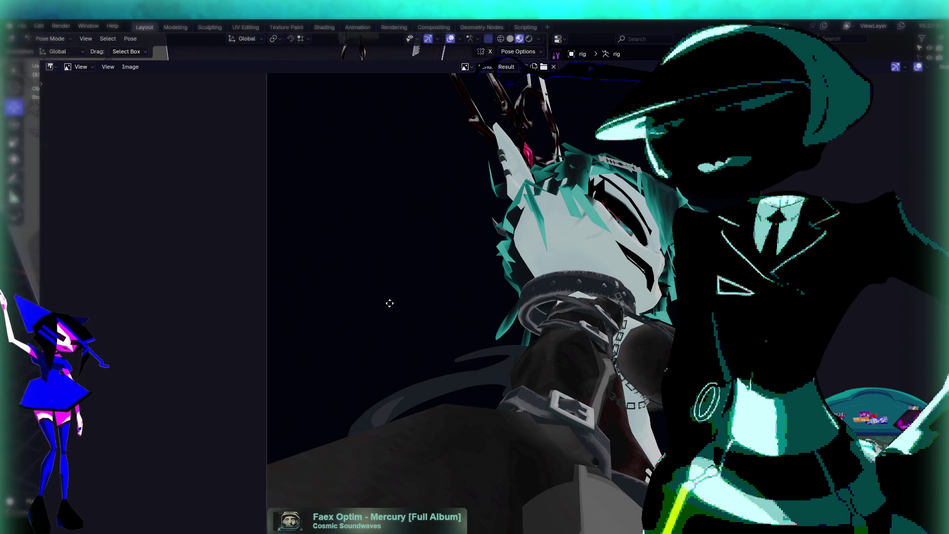
{"action": "key", "text": "g"}
{"action": "left_click", "coordinate": [405, 255]}
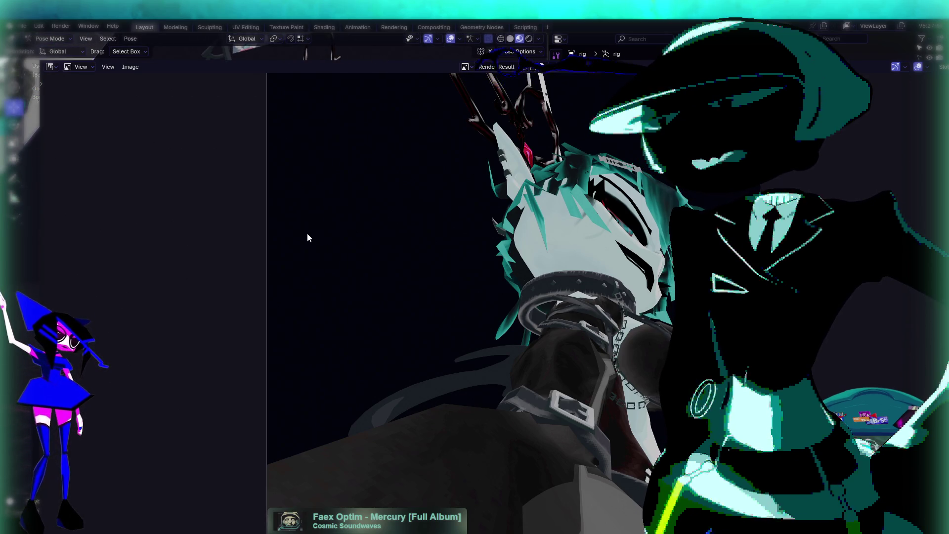
{"action": "key", "text": "g"}
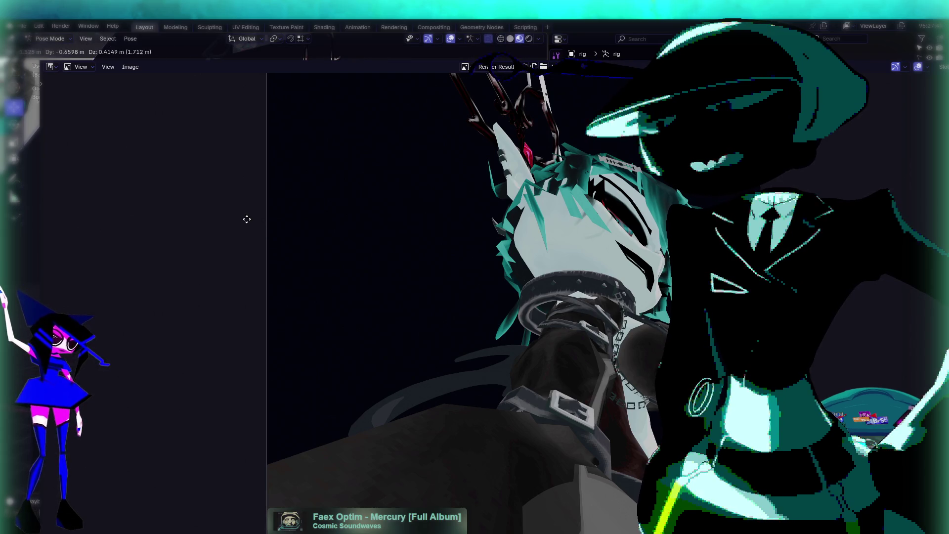
{"action": "left_click", "coordinate": [286, 225]}
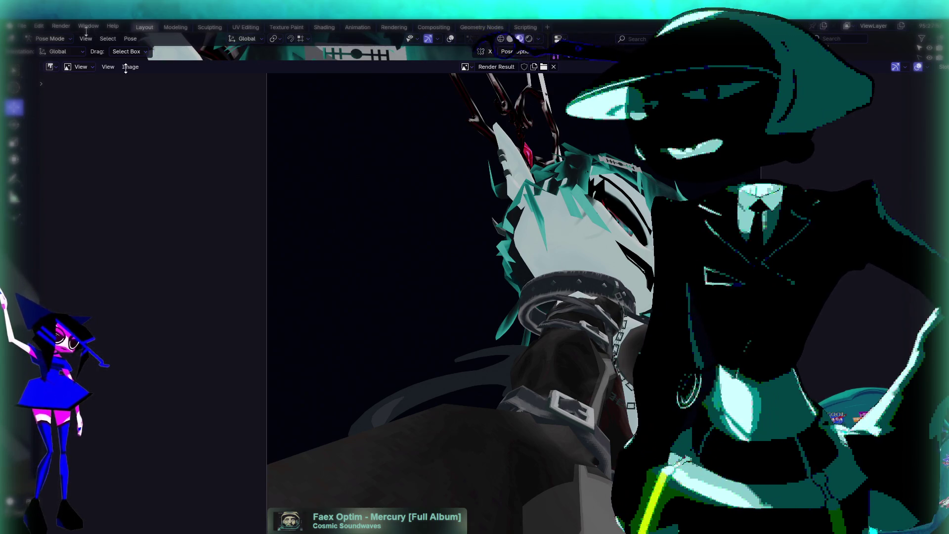
{"action": "left_click", "coordinate": [128, 39]}
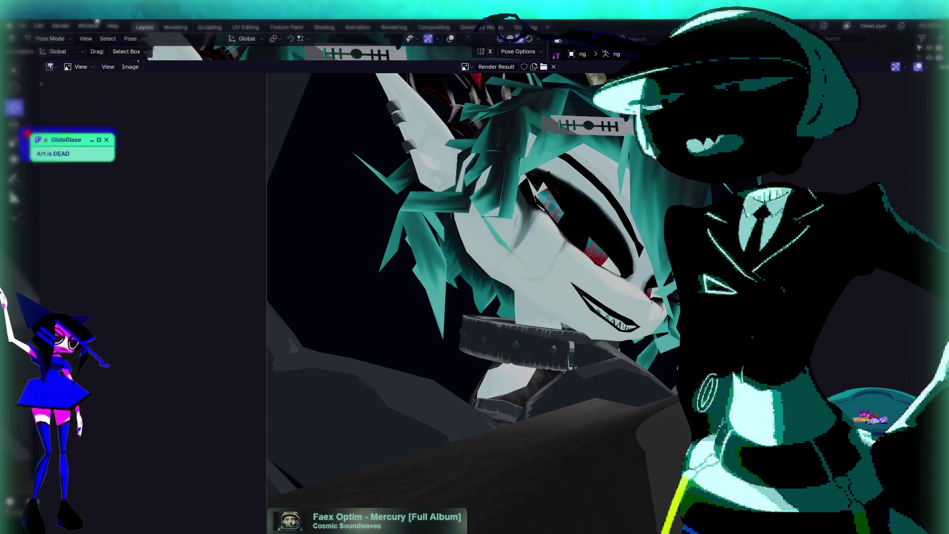
Step: Check the Render Result's image commands, then close it to return to the 3D view
{"action": "left_click", "coordinate": [130, 67]}
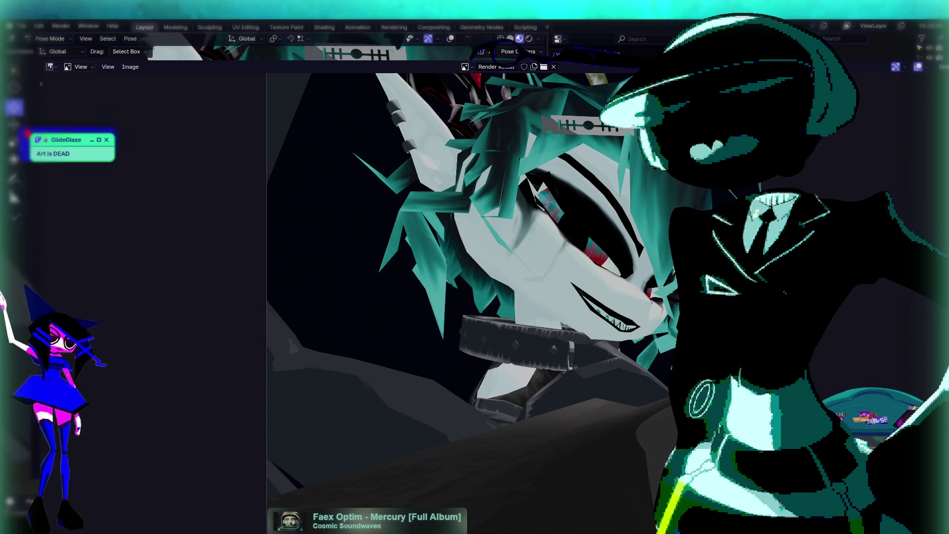
{"action": "key", "text": "Escape"}
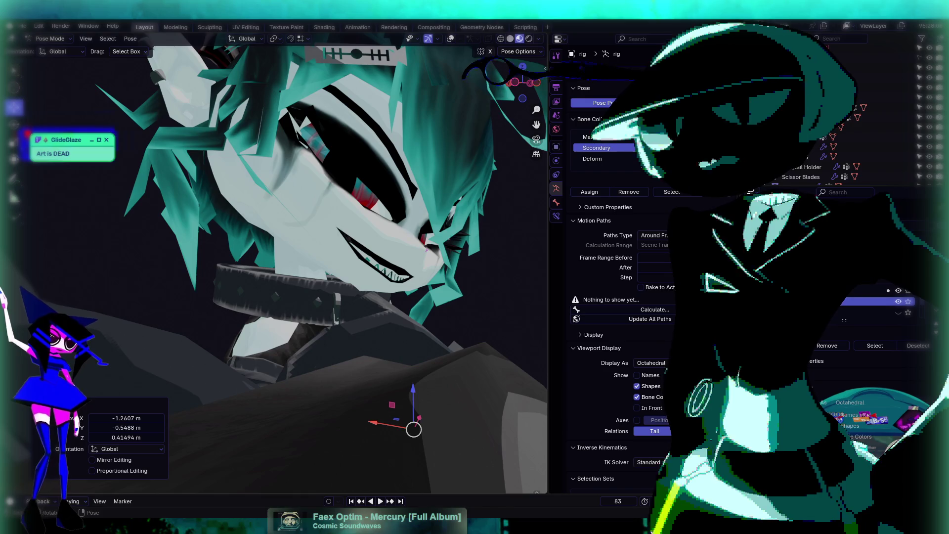
Step: Move the character's hand bone and rotate the arm bone by 49.8°
{"action": "scroll", "coordinate": [454, 171], "scroll_direction": "down", "scroll_amount": 5}
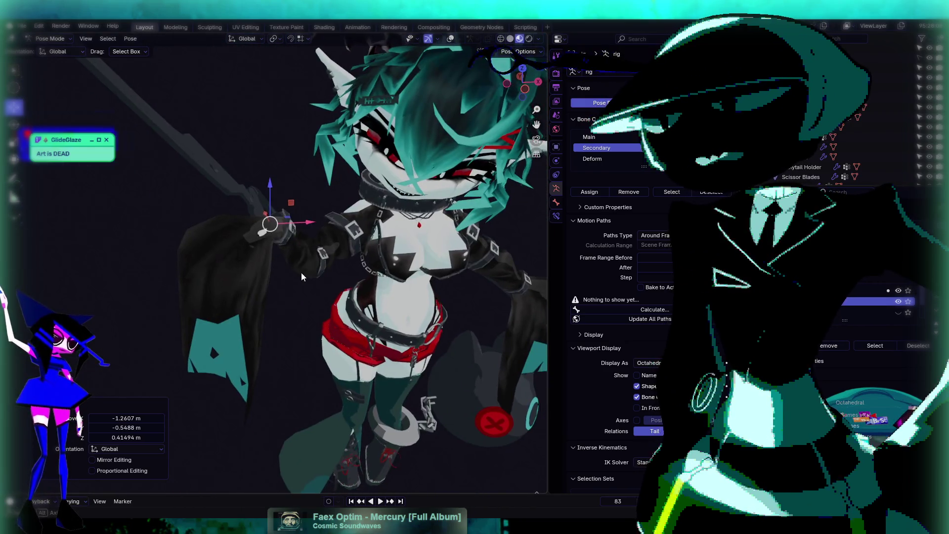
{"action": "key", "text": "g"}
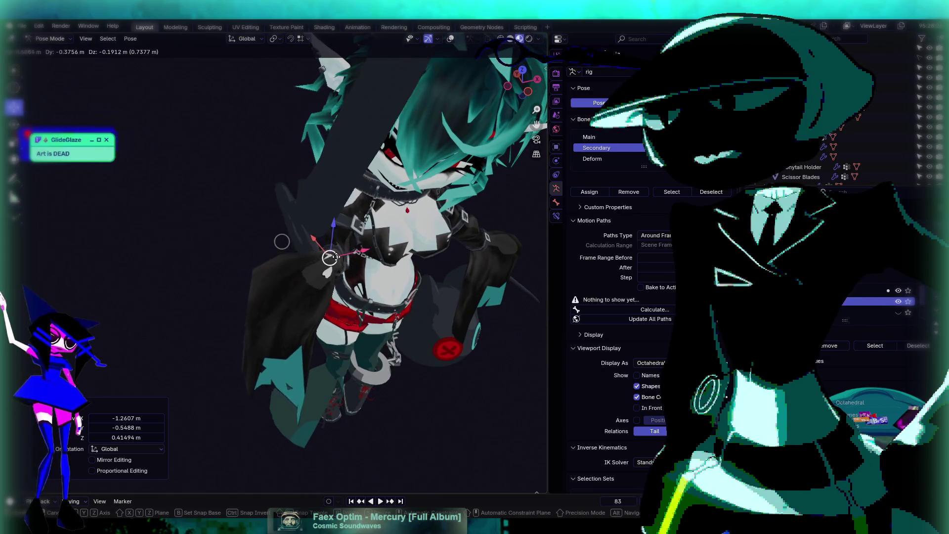
{"action": "left_click", "coordinate": [317, 220]}
{"action": "scroll", "coordinate": [317, 219], "scroll_direction": "up", "scroll_amount": 3}
{"action": "scroll", "coordinate": [316, 219], "scroll_direction": "up", "scroll_amount": 1}
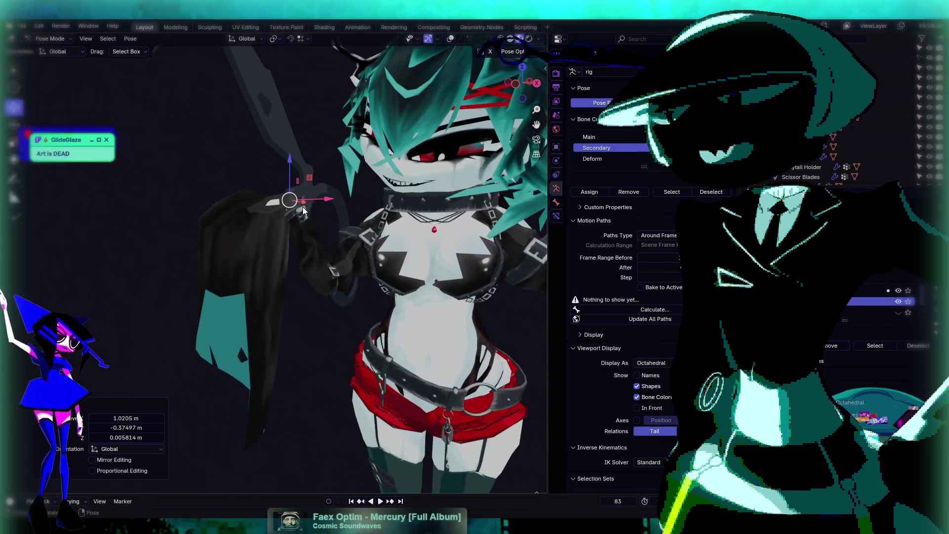
{"action": "left_click", "coordinate": [14, 124]}
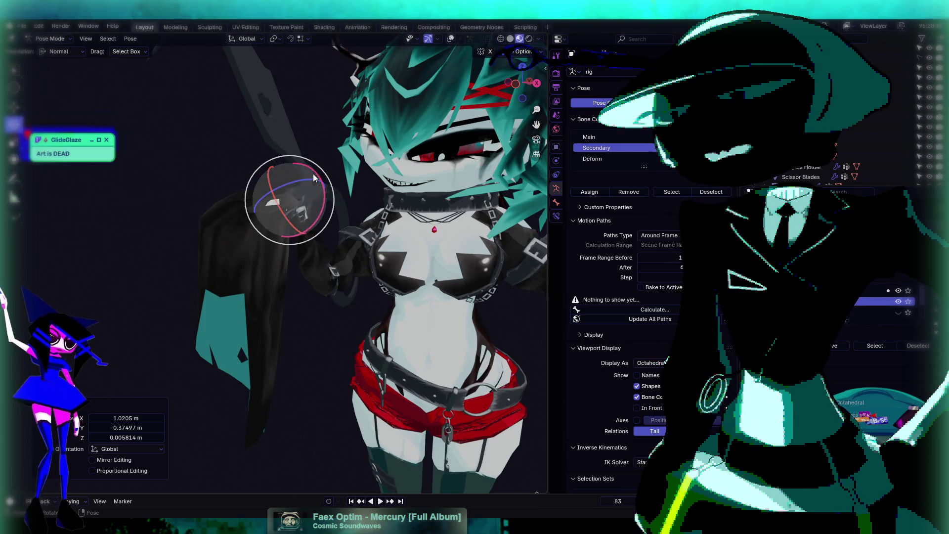
{"action": "mouse_move", "coordinate": [334, 199]}
{"action": "left_mouse_down"}
{"action": "mouse_move", "coordinate": [331, 185]}
{"action": "mouse_move", "coordinate": [331, 215]}
{"action": "left_mouse_up"}
Step: Frame a close-up of the grinning face and collar and render it as a viewport image
{"action": "scroll", "coordinate": [338, 248], "scroll_direction": "up", "scroll_amount": 5}
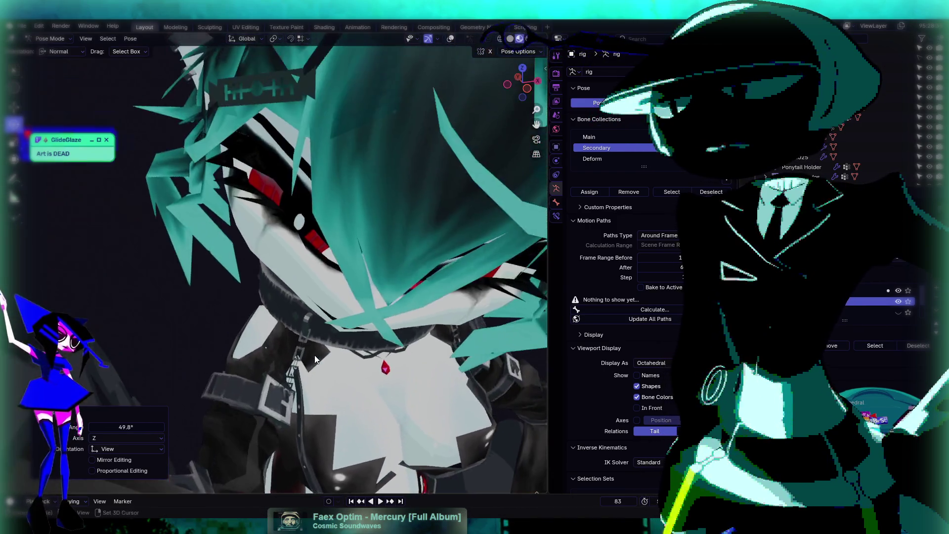
{"action": "mouse_move", "coordinate": [315, 360]}
{"action": "left_mouse_down"}
{"action": "mouse_move", "coordinate": [352, 316]}
{"action": "mouse_move", "coordinate": [329, 316]}
{"action": "left_mouse_up"}
{"action": "scroll", "coordinate": [351, 315], "scroll_direction": "up", "scroll_amount": 2}
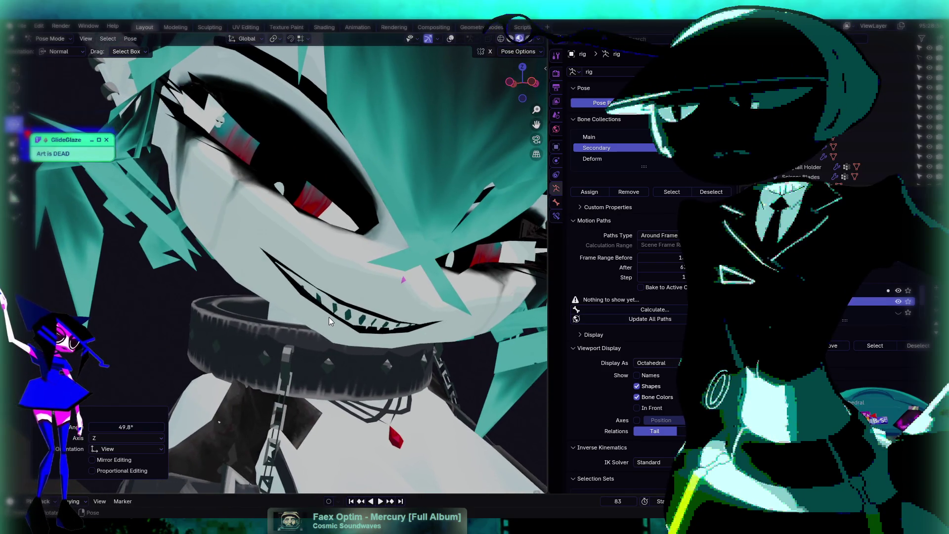
{"action": "scroll", "coordinate": [375, 310], "scroll_direction": "up", "scroll_amount": 2}
{"action": "right_click", "coordinate": [383, 313]}
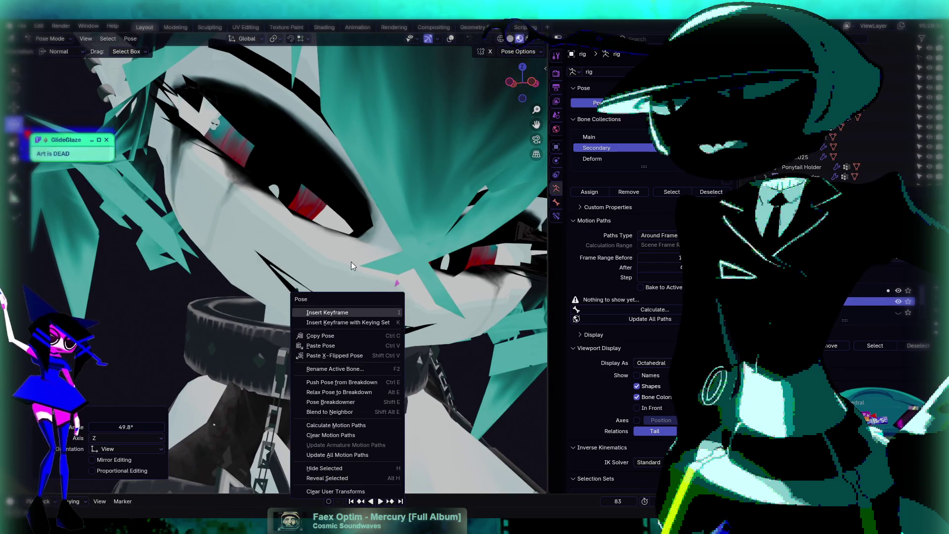
{"action": "key", "text": "Escape"}
{"action": "left_click_drag", "start_coordinate": [375, 292], "coordinate": [384, 290]}
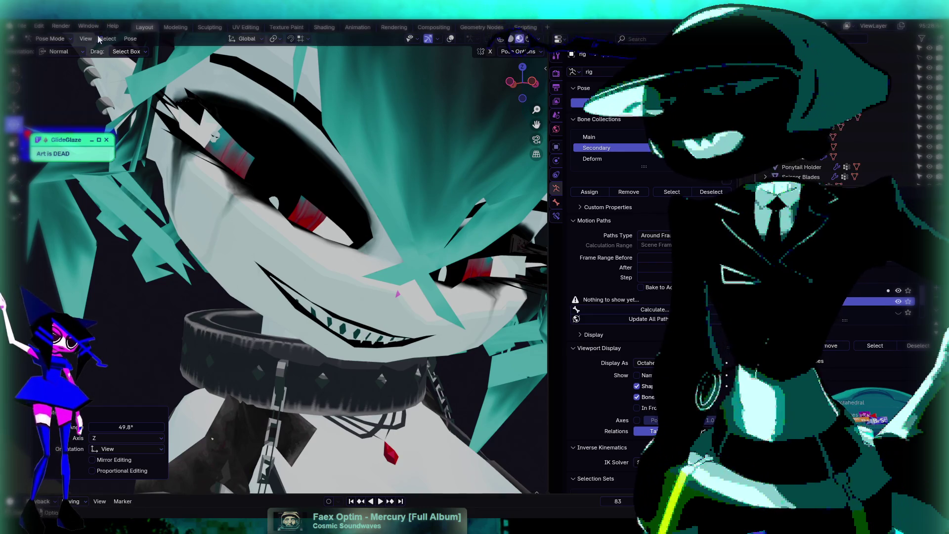
{"action": "left_click", "coordinate": [86, 38]}
{"action": "left_click", "coordinate": [129, 233]}
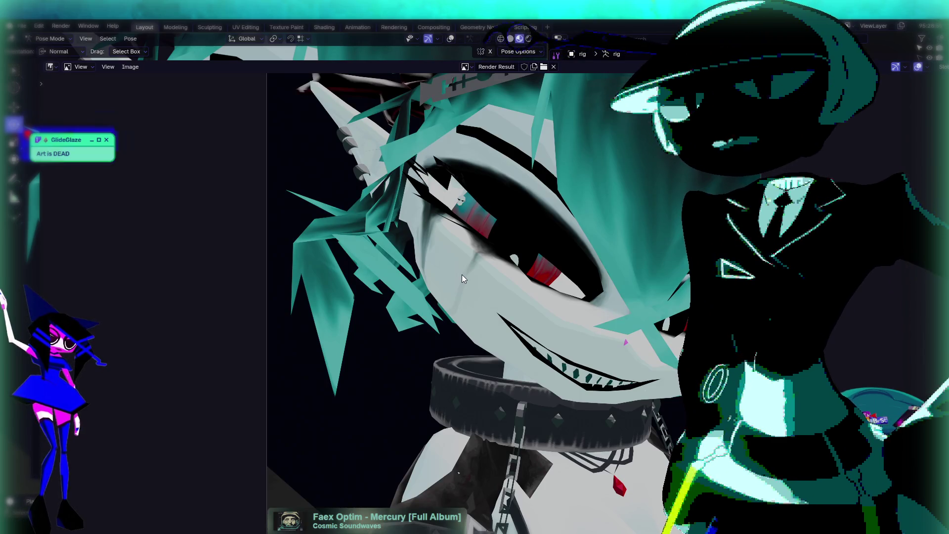
Step: Copy the close-up face render from the Render Result to the clipboard
{"action": "left_click", "coordinate": [108, 66]}
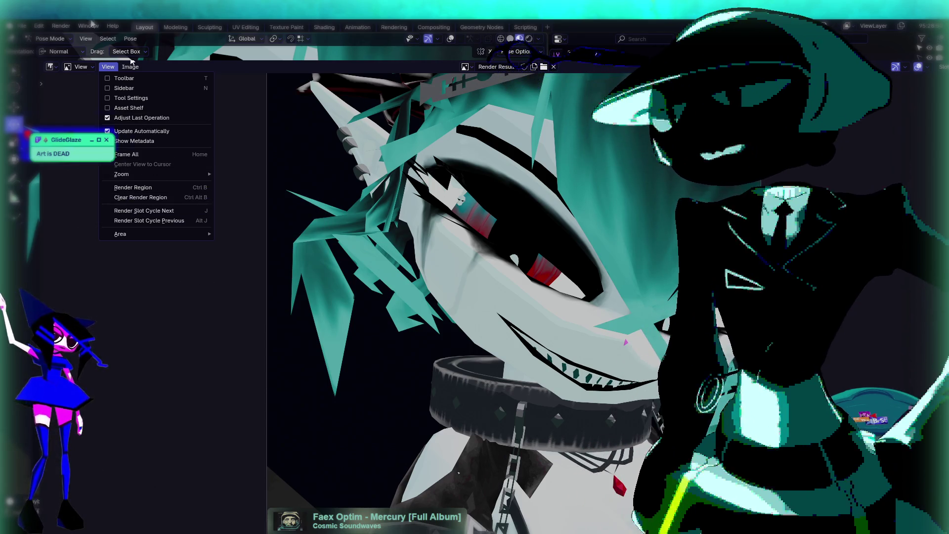
{"action": "mouse_move", "coordinate": [130, 66]}
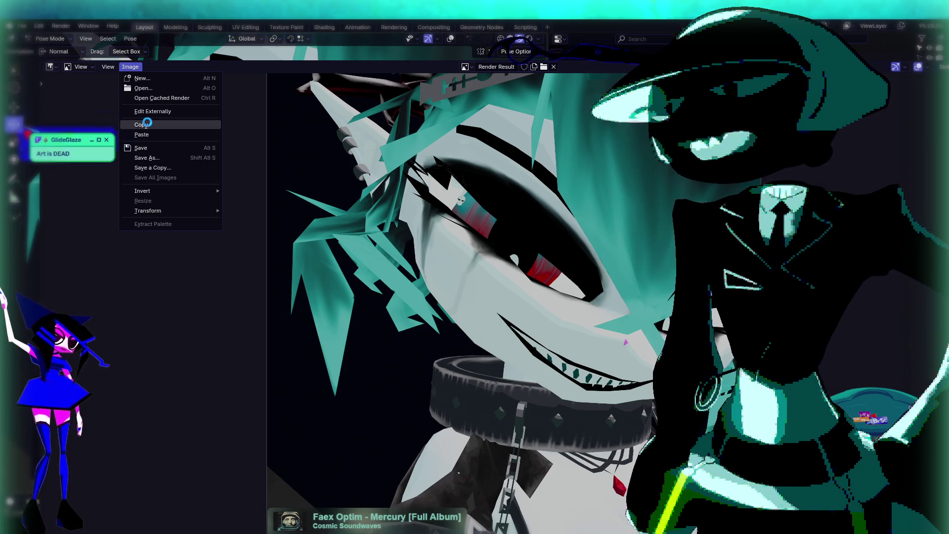
{"action": "left_click", "coordinate": [147, 123]}
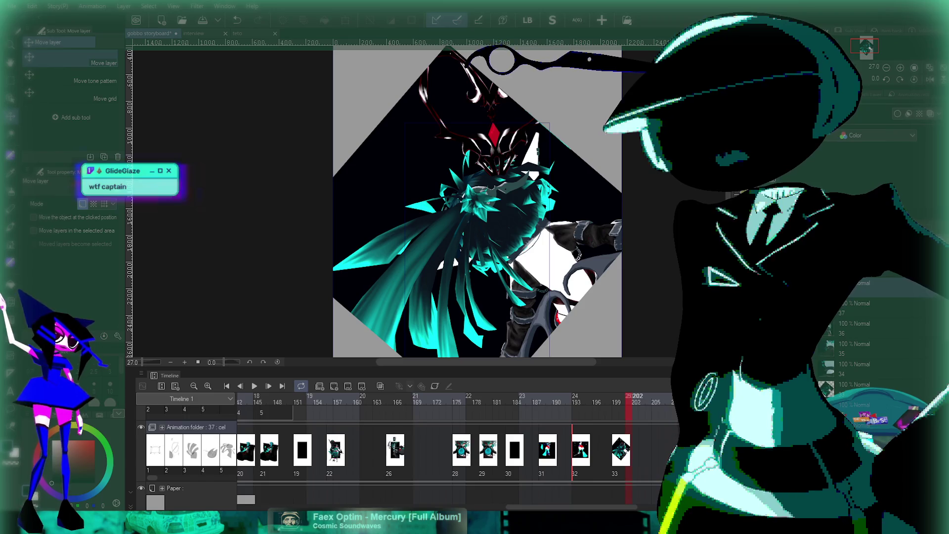
Step: Step between cels 32 and 33 and play the animation twice to review it
{"action": "scroll", "coordinate": [460, 198], "scroll_direction": "right", "scroll_amount": 2}
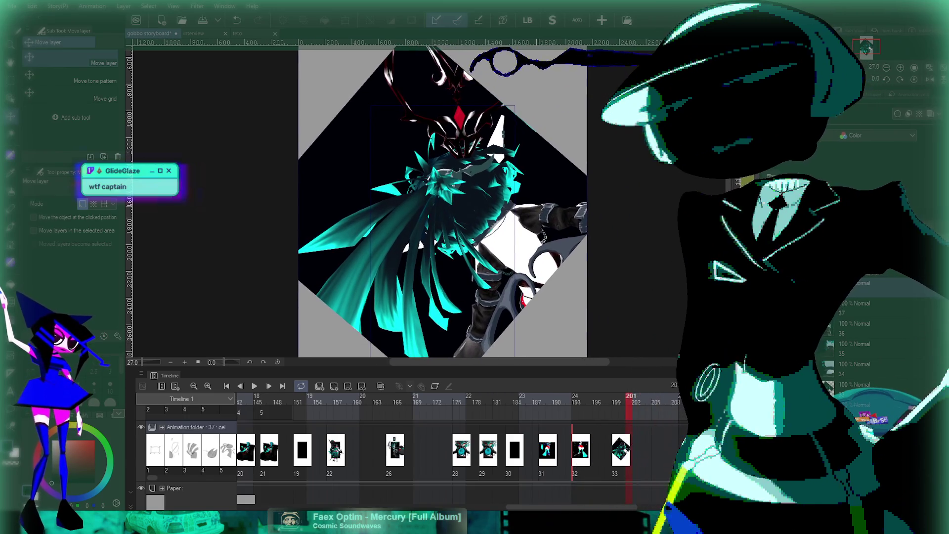
{"action": "key", "text": "Left"}
{"action": "key", "text": "Left"}
{"action": "key", "text": "Left"}
{"action": "key", "text": "Right"}
{"action": "key", "text": "Right"}
{"action": "key", "text": "Right"}
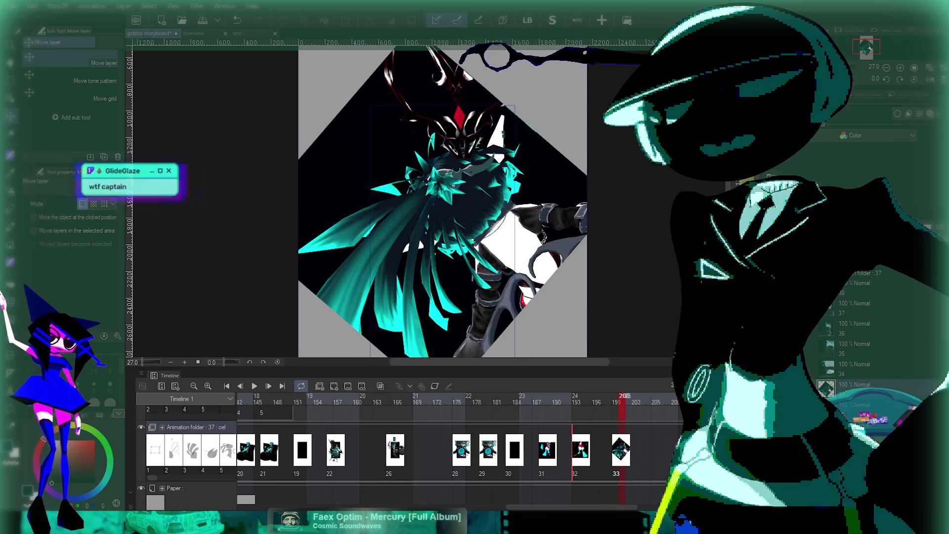
{"action": "key", "text": "Left"}
{"action": "key", "text": "Left"}
{"action": "key", "text": "Left"}
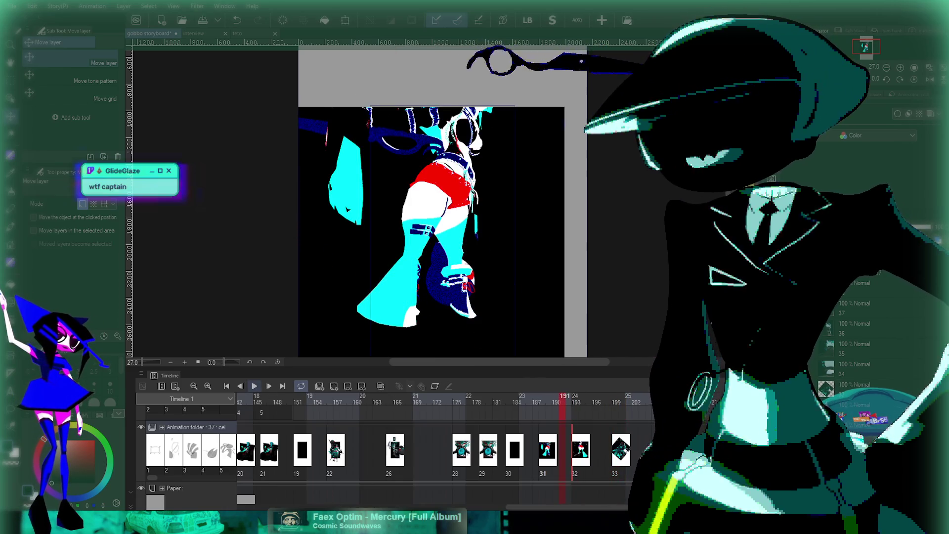
{"action": "key", "text": "space"}
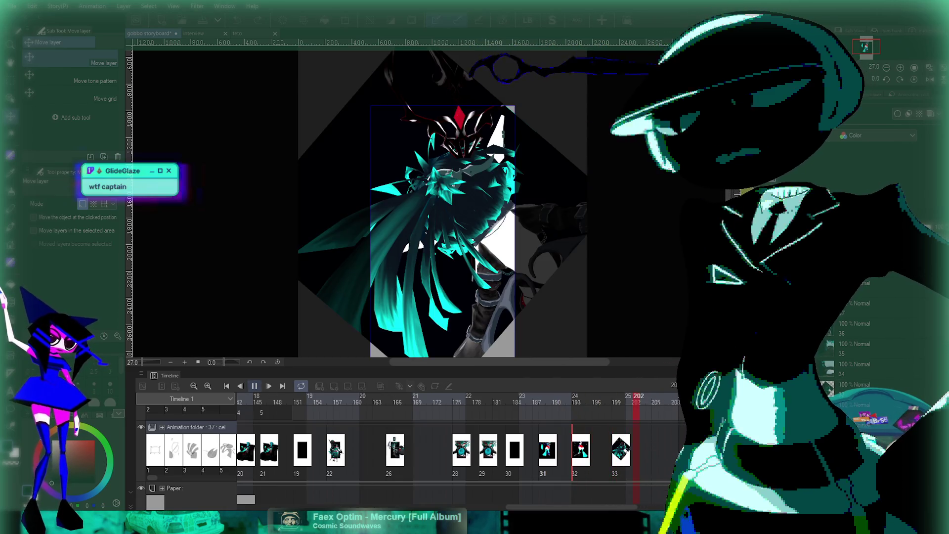
{"action": "key", "text": "space"}
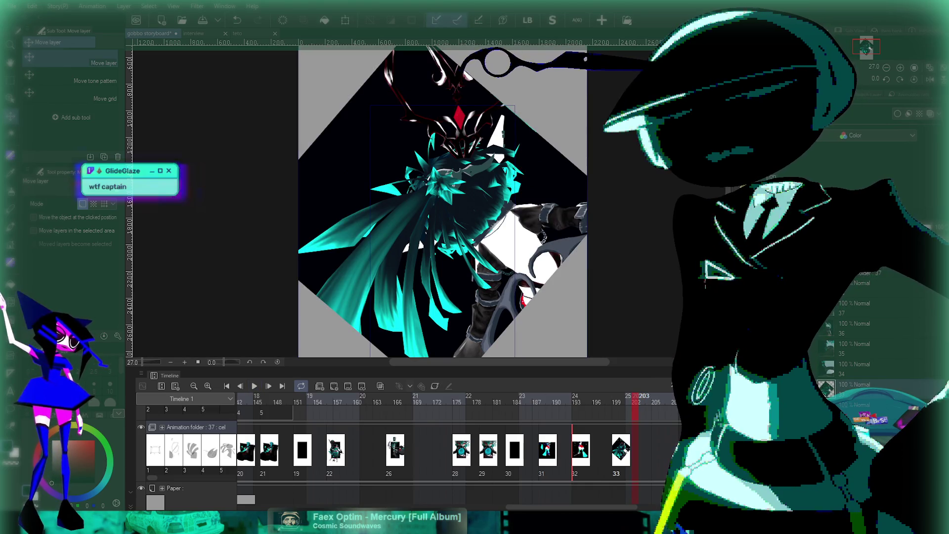
{"action": "scroll", "coordinate": [443, 202], "scroll_direction": "right", "scroll_amount": 2}
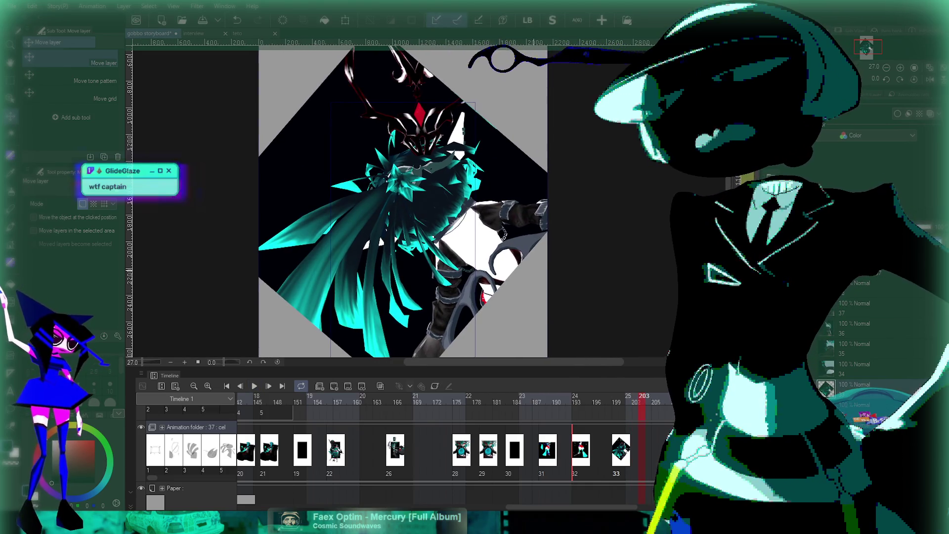
{"action": "key", "text": "space"}
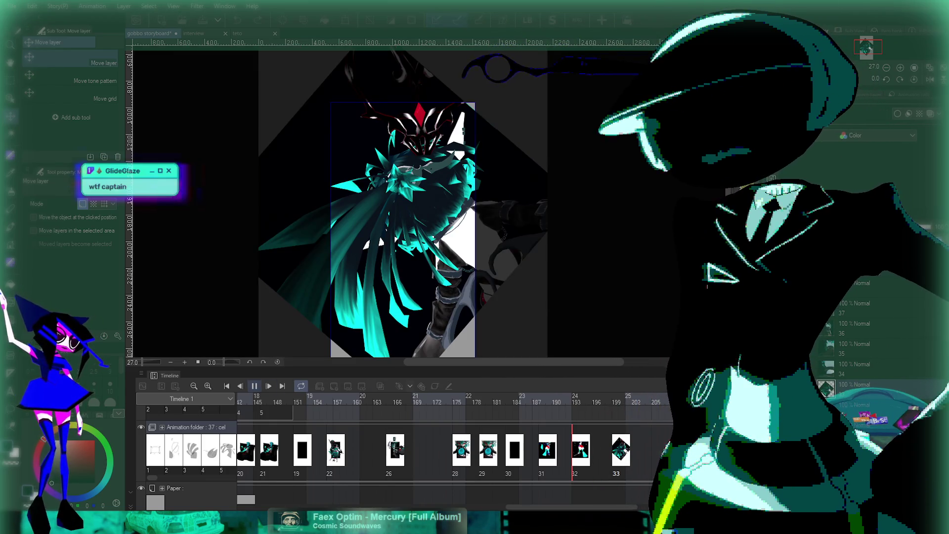
{"action": "key", "text": "space"}
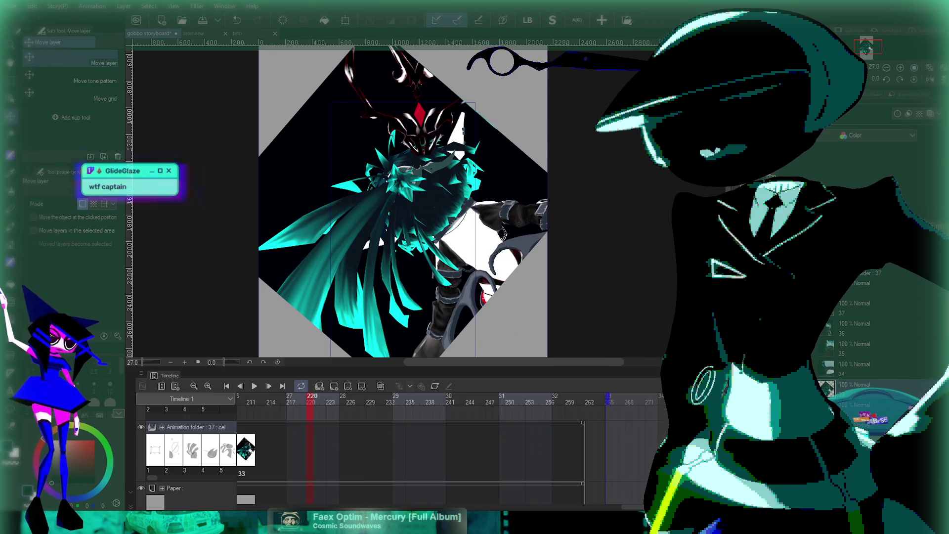
Step: Paste the face render as a new cel 34 at frame 201
{"action": "scroll", "coordinate": [411, 445], "scroll_direction": "left", "scroll_amount": 3}
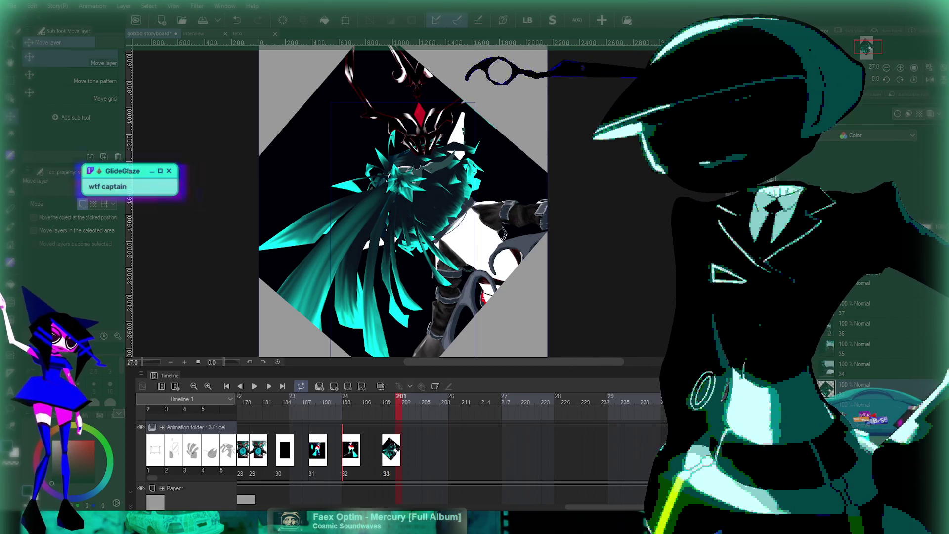
{"action": "left_click", "coordinate": [401, 398]}
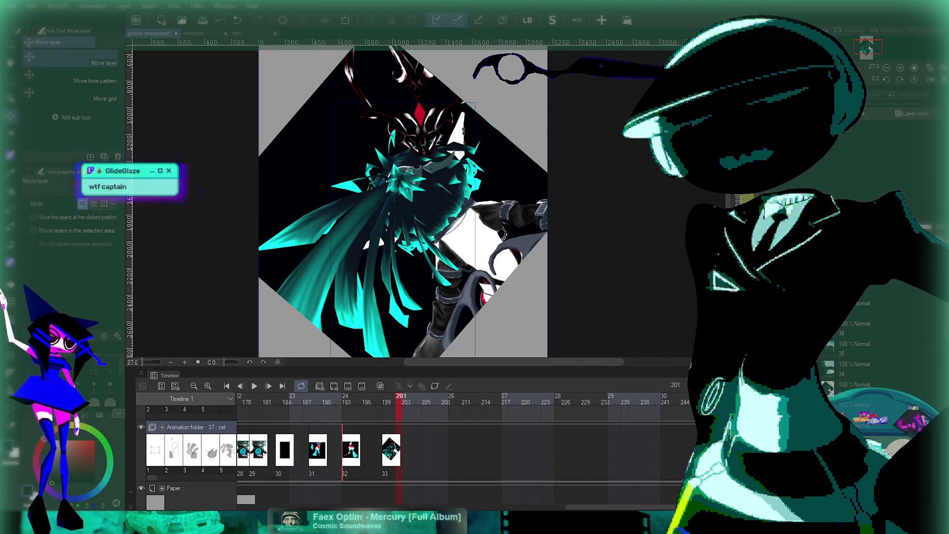
{"action": "key", "text": "ctrl+v"}
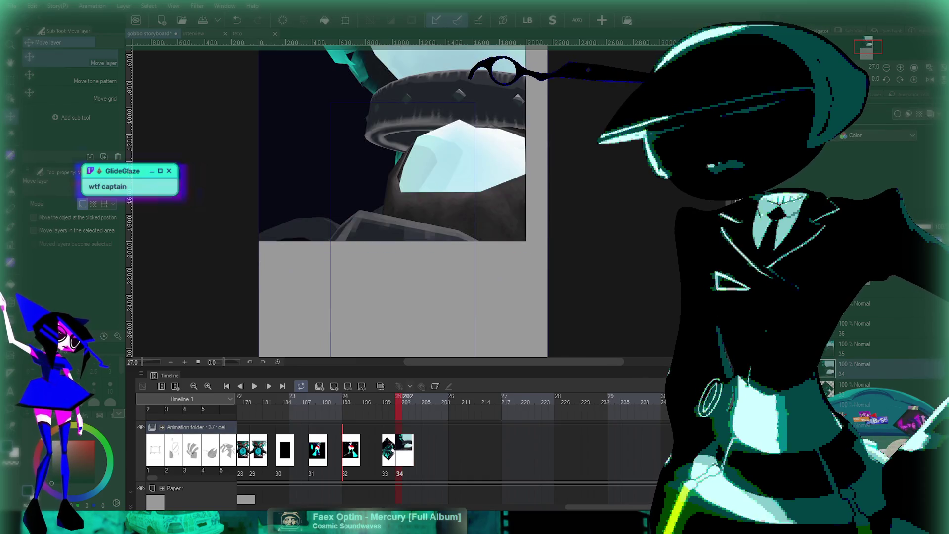
Step: Shift the pasted image down, then paste more renders as cels 35–38, nudging them upward
{"action": "left_click_drag", "start_coordinate": [512, 190], "coordinate": [512, 242]}
{"action": "scroll", "coordinate": [512, 246], "scroll_direction": "down", "scroll_amount": 1}
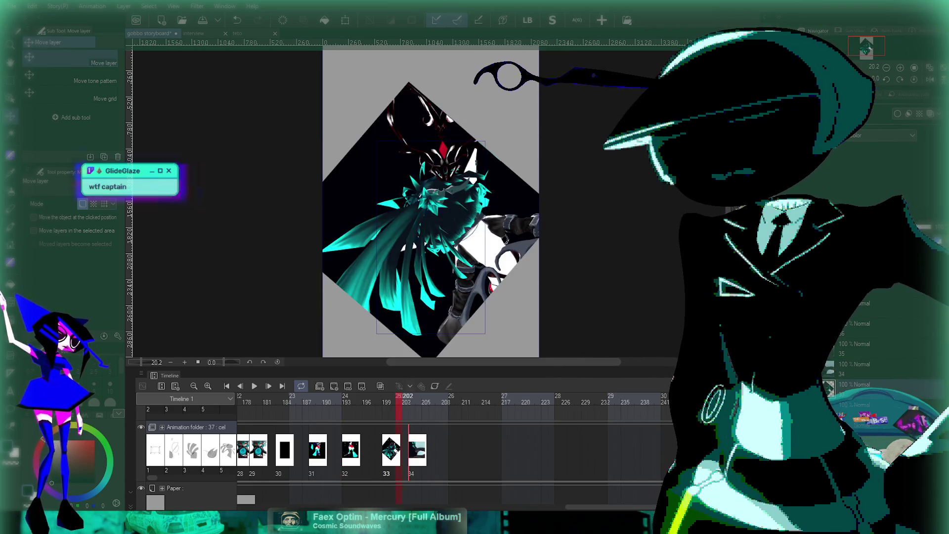
{"action": "mouse_move", "coordinate": [406, 399]}
{"action": "left_mouse_down"}
{"action": "mouse_move", "coordinate": [434, 399]}
{"action": "mouse_move", "coordinate": [427, 399]}
{"action": "left_mouse_up"}
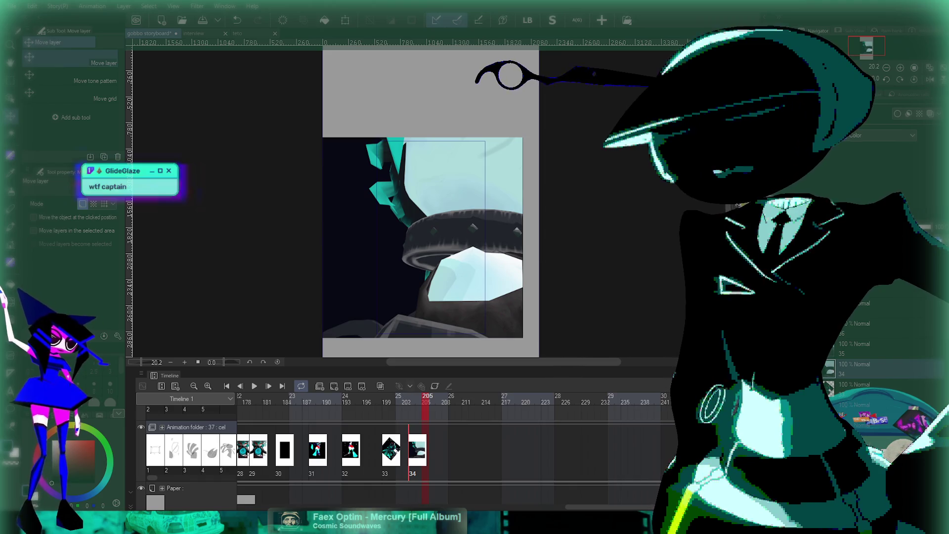
{"action": "left_click", "coordinate": [192, 427]}
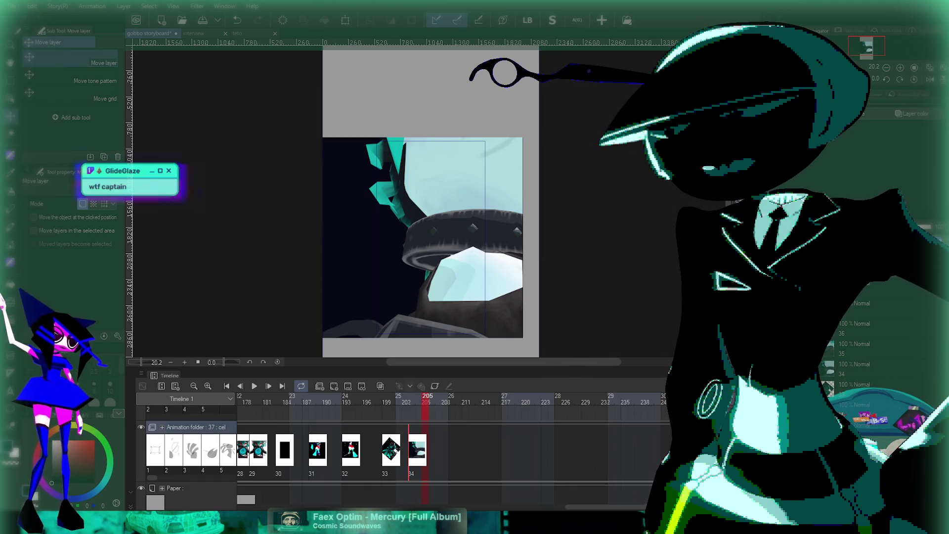
{"action": "key", "text": "ctrl+v"}
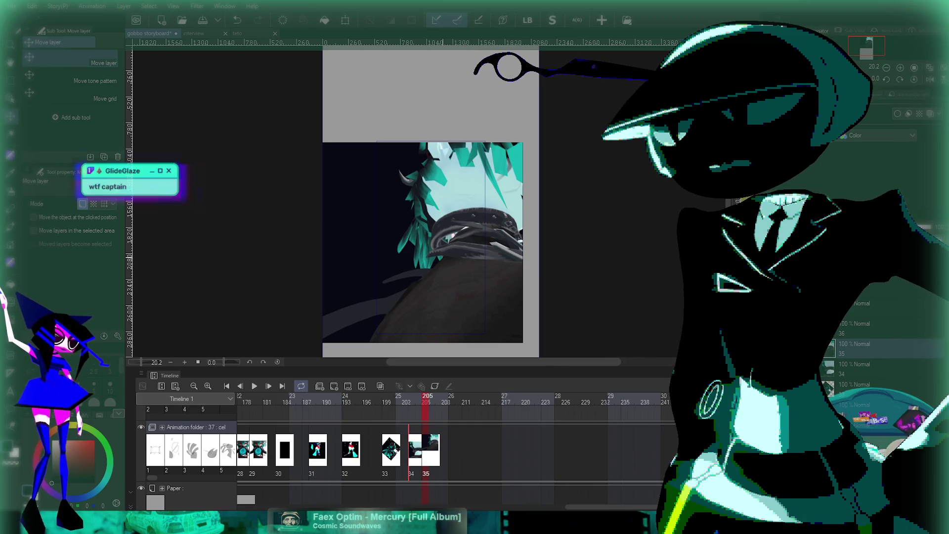
{"action": "key", "text": "Up"}
{"action": "key", "text": "ctrl+v"}
{"action": "key", "text": "ctrl+v"}
{"action": "key", "text": "ctrl+v"}
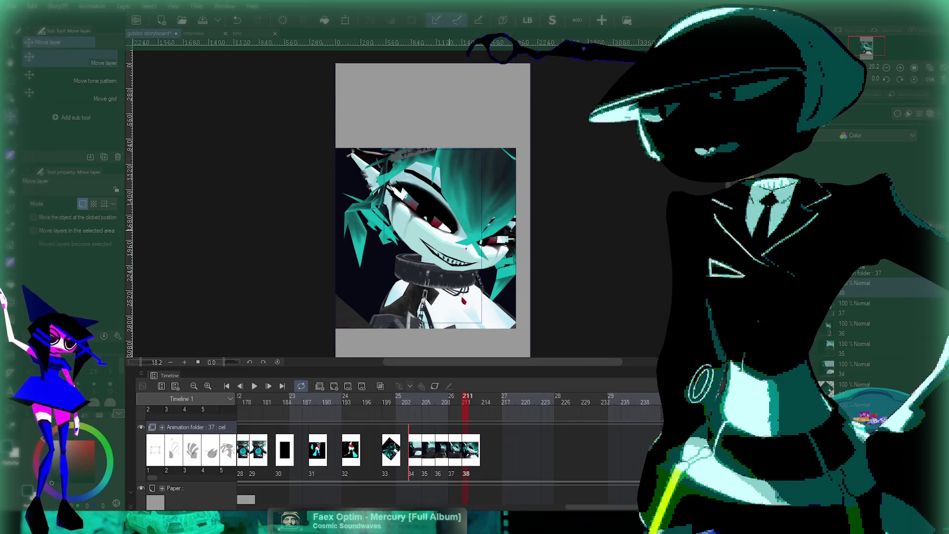
{"action": "key", "text": "Up"}
{"action": "key", "text": "Up"}
{"action": "key", "text": "Up"}
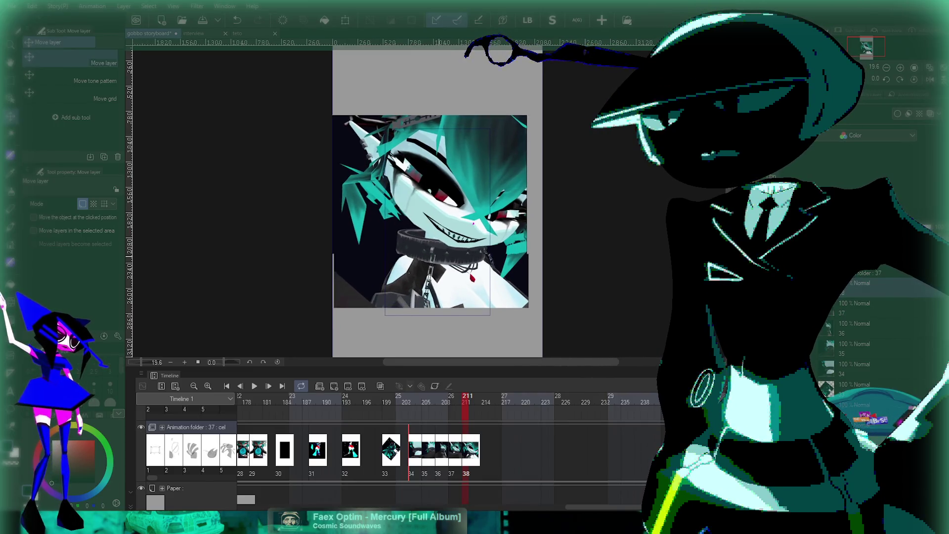
Step: Play the animation in a loop, then compare cels 37 and 38
{"action": "key", "text": "Return"}
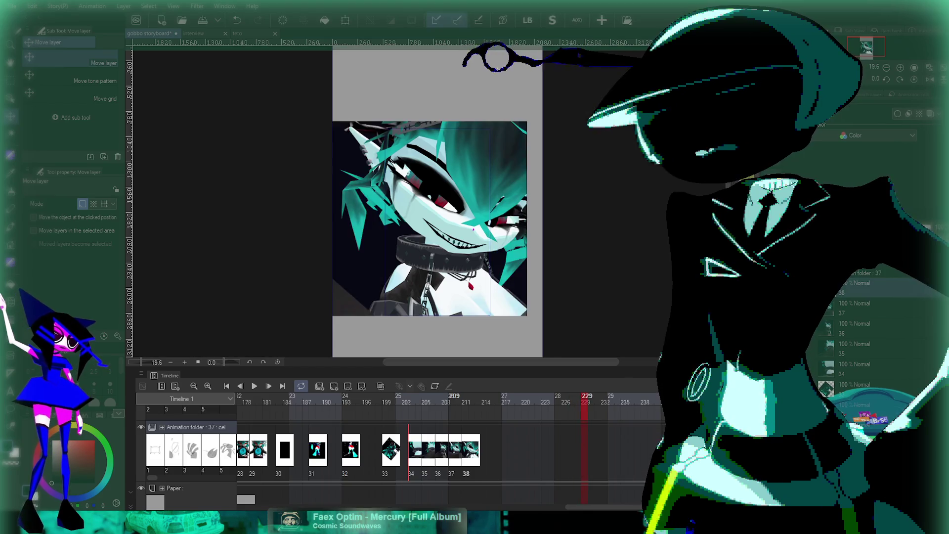
{"action": "left_click", "coordinate": [452, 396]}
{"action": "mouse_move", "coordinate": [452, 396]}
{"action": "left_mouse_down"}
{"action": "mouse_move", "coordinate": [395, 395]}
{"action": "mouse_move", "coordinate": [466, 396]}
{"action": "left_mouse_up"}
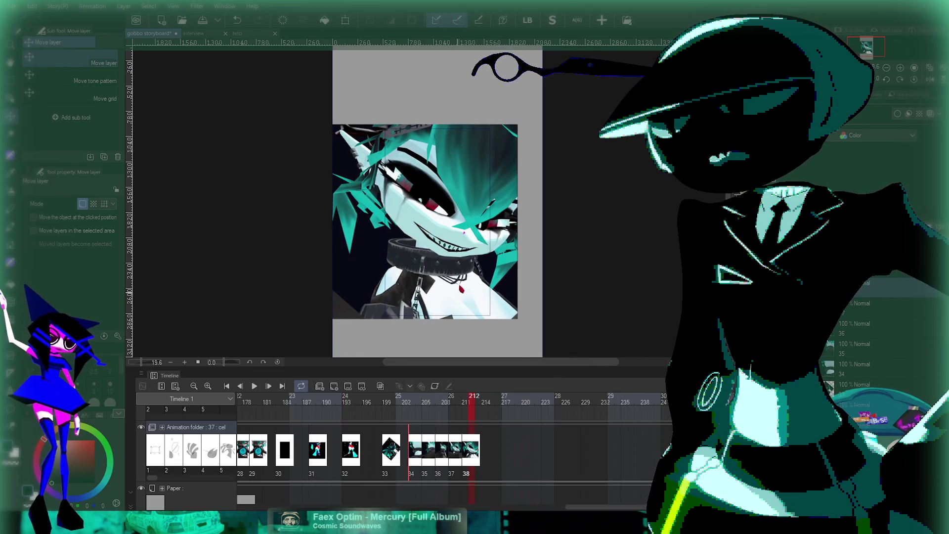
Step: Shrink the close-up image on cel 38 to fit the frame and play it back
{"action": "key", "text": "ctrl+t"}
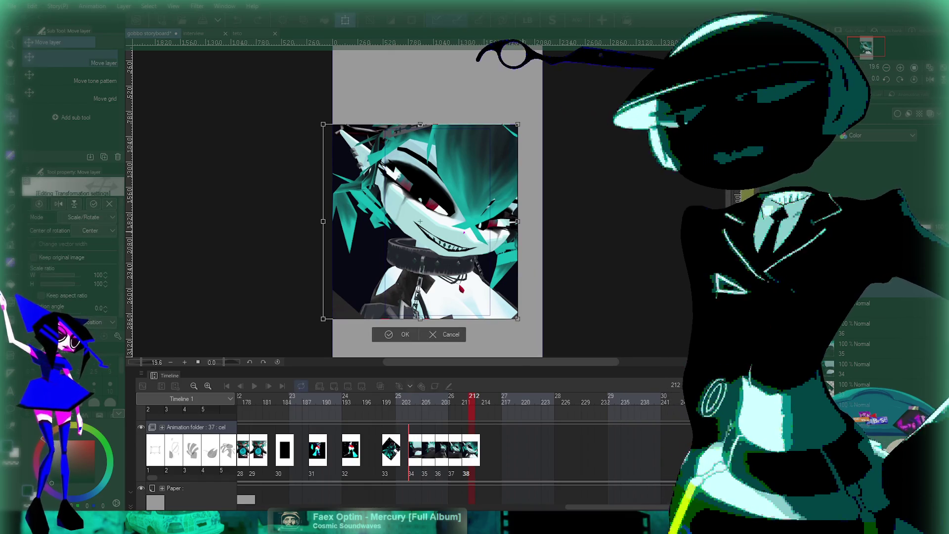
{"action": "mouse_move", "coordinate": [517, 221]}
{"action": "left_mouse_down"}
{"action": "mouse_move", "coordinate": [496, 222]}
{"action": "mouse_move", "coordinate": [497, 233]}
{"action": "mouse_move", "coordinate": [498, 223]}
{"action": "mouse_move", "coordinate": [508, 227]}
{"action": "mouse_move", "coordinate": [495, 224]}
{"action": "left_mouse_up"}
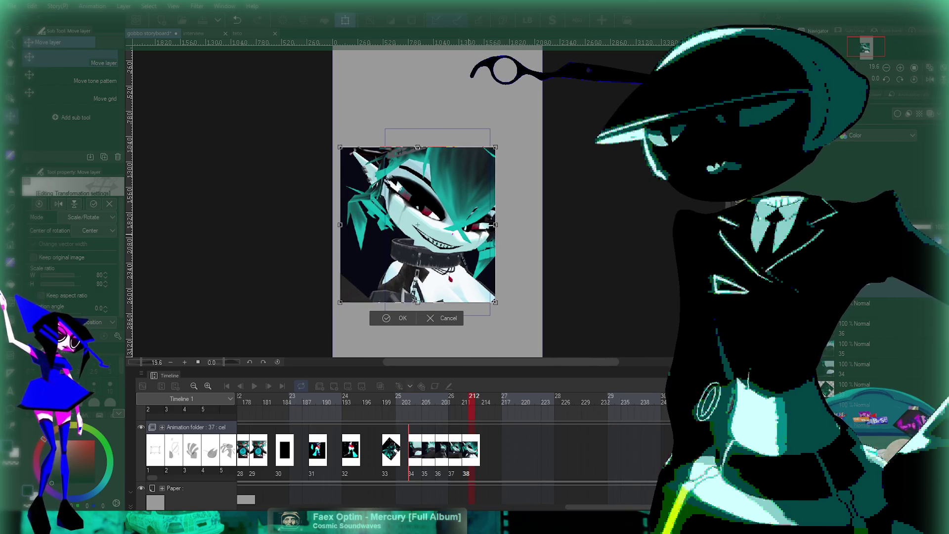
{"action": "key", "text": "Return"}
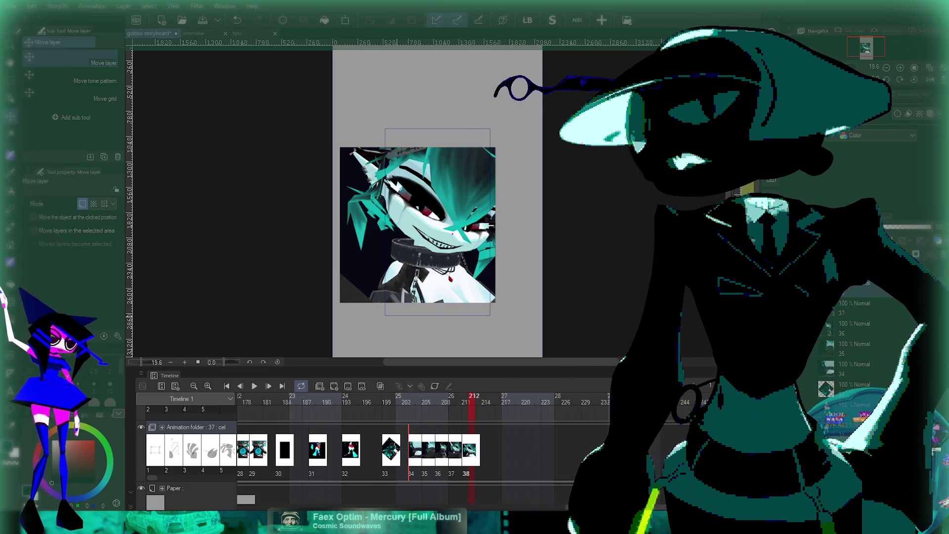
{"action": "left_click", "coordinate": [400, 398]}
{"action": "key", "text": "space"}
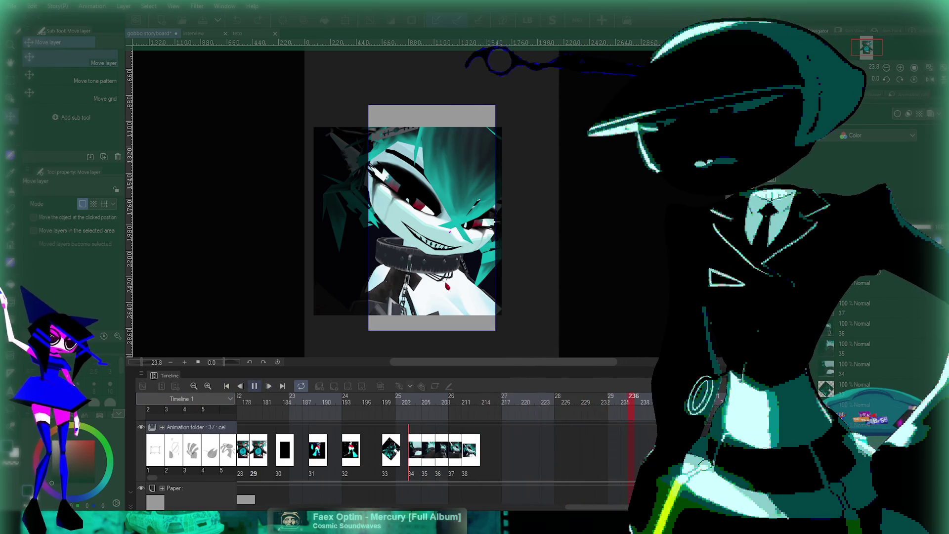
{"action": "key", "text": "space"}
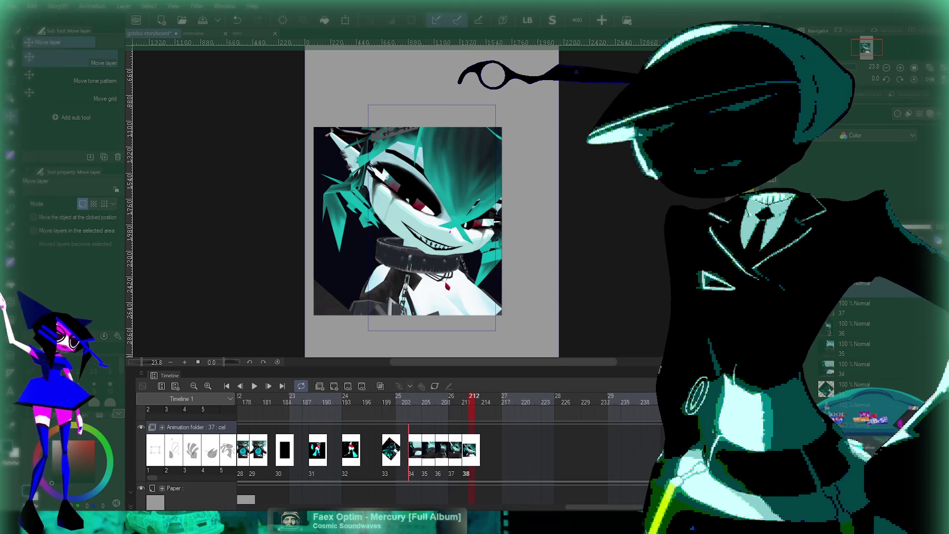
{"action": "key", "text": "space"}
{"action": "key", "text": "space"}
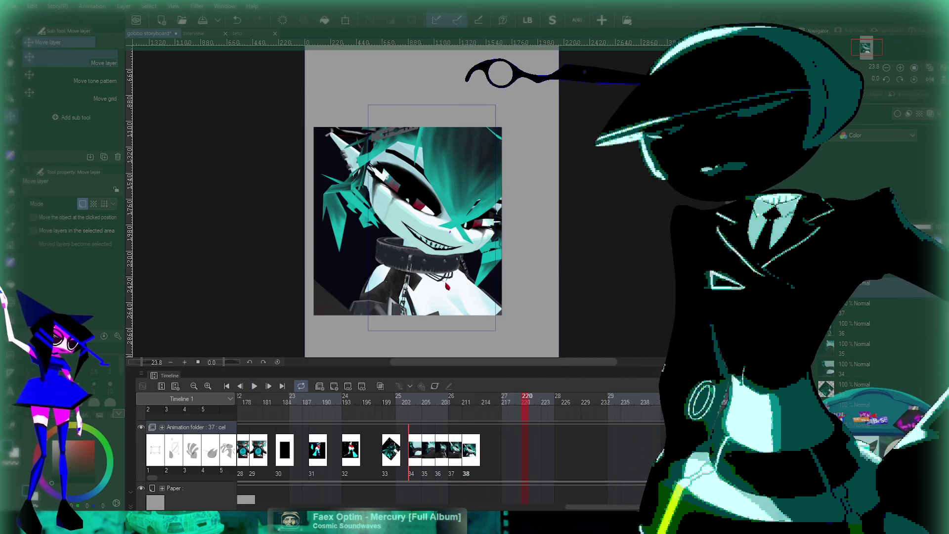
{"action": "left_click", "coordinate": [504, 399]}
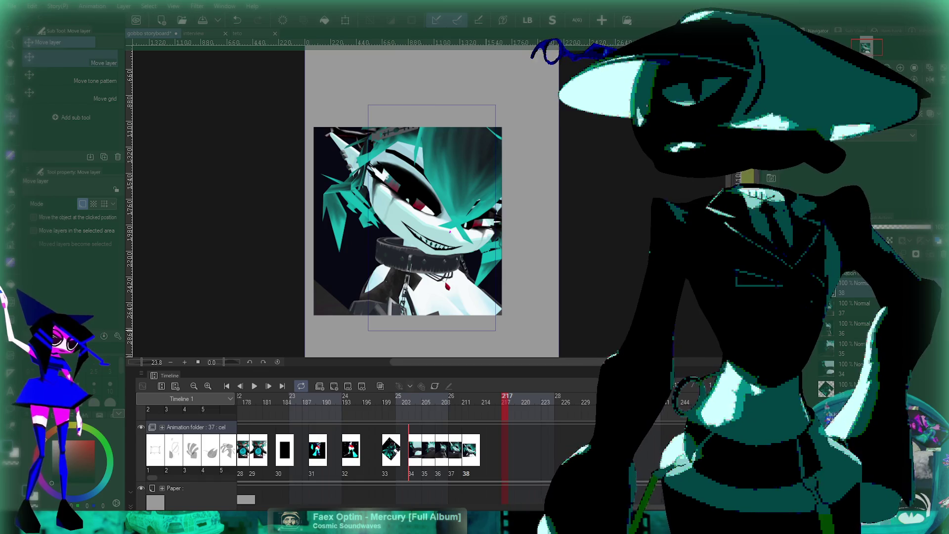
{"action": "scroll", "coordinate": [429, 225], "scroll_direction": "down", "scroll_amount": 1}
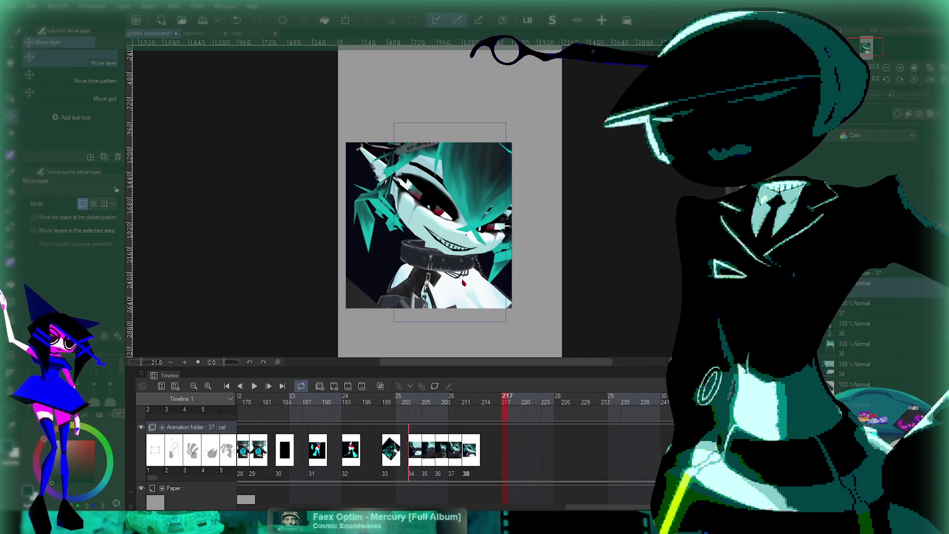
Step: Play the animation from frame 71 and stop it at frame 220
{"action": "scroll", "coordinate": [445, 223], "scroll_direction": "down", "scroll_amount": 2}
{"action": "scroll", "coordinate": [445, 222], "scroll_direction": "up", "scroll_amount": 3}
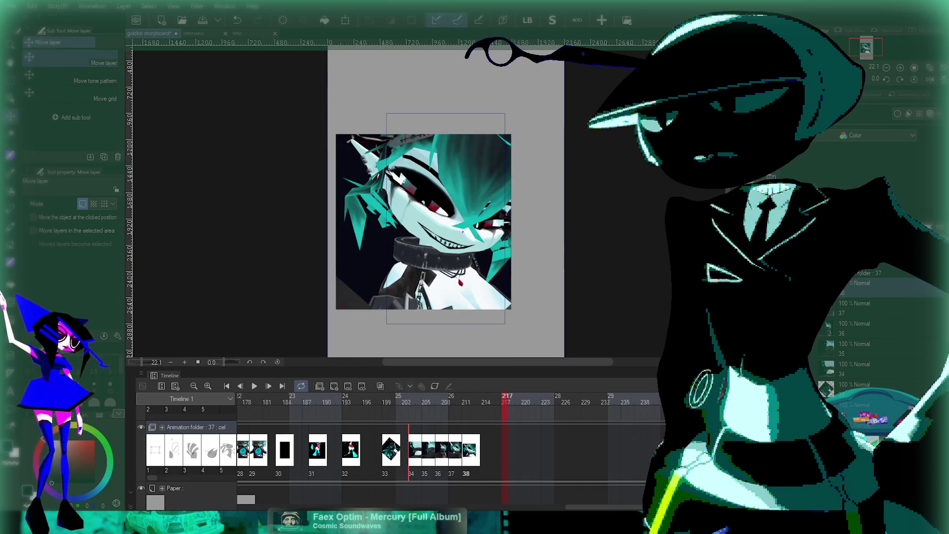
{"action": "scroll", "coordinate": [395, 449], "scroll_direction": "left", "scroll_amount": 6}
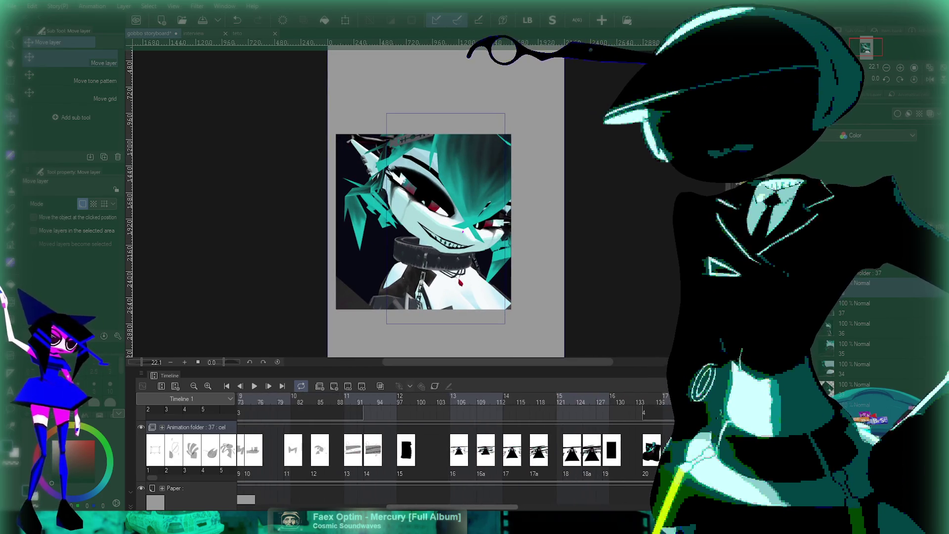
{"action": "scroll", "coordinate": [396, 450], "scroll_direction": "left", "scroll_amount": 15}
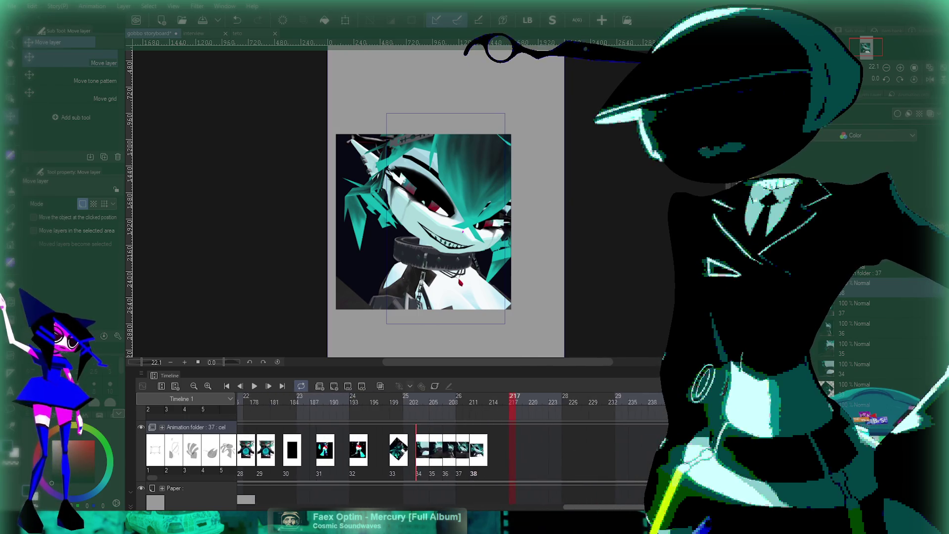
{"action": "left_click", "coordinate": [339, 398]}
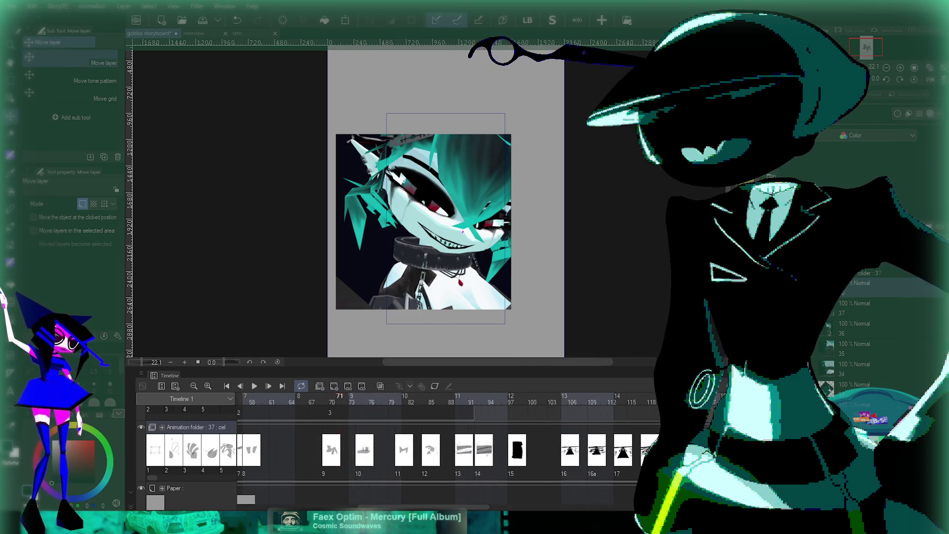
{"action": "left_click", "coordinate": [254, 386]}
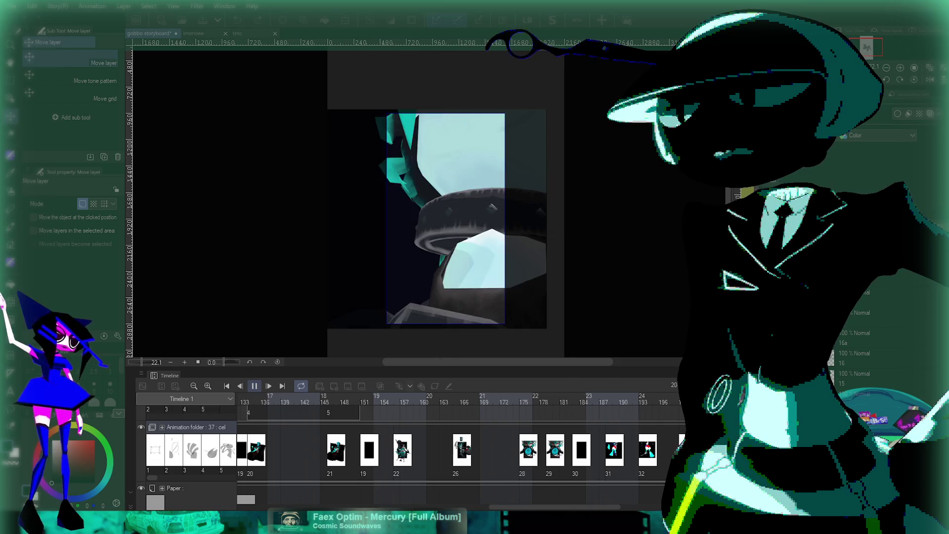
{"action": "key", "text": "space"}
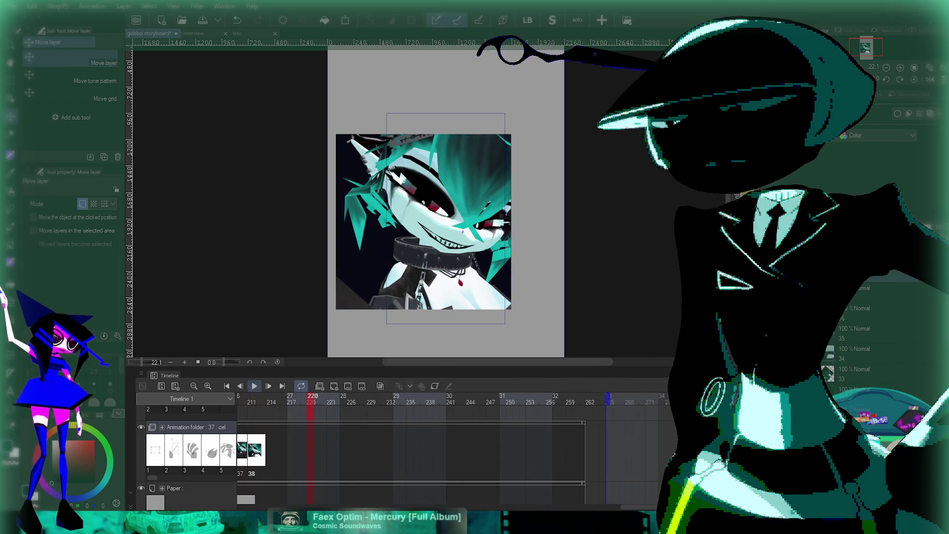
{"action": "scroll", "coordinate": [410, 445], "scroll_direction": "left", "scroll_amount": 3}
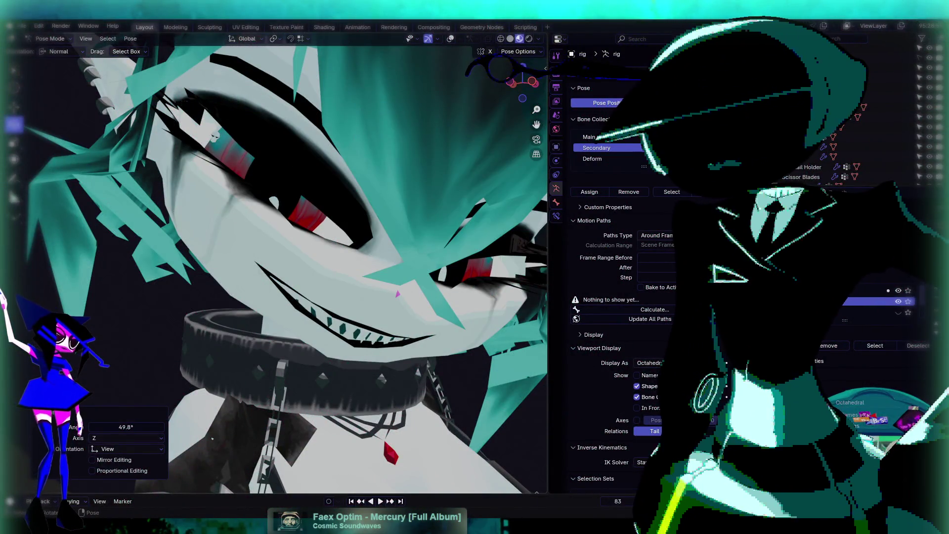
Step: Show the rig overlays and turn on see-through mode so the bones are visible in pose mode
{"action": "scroll", "coordinate": [402, 226], "scroll_direction": "down", "scroll_amount": 8}
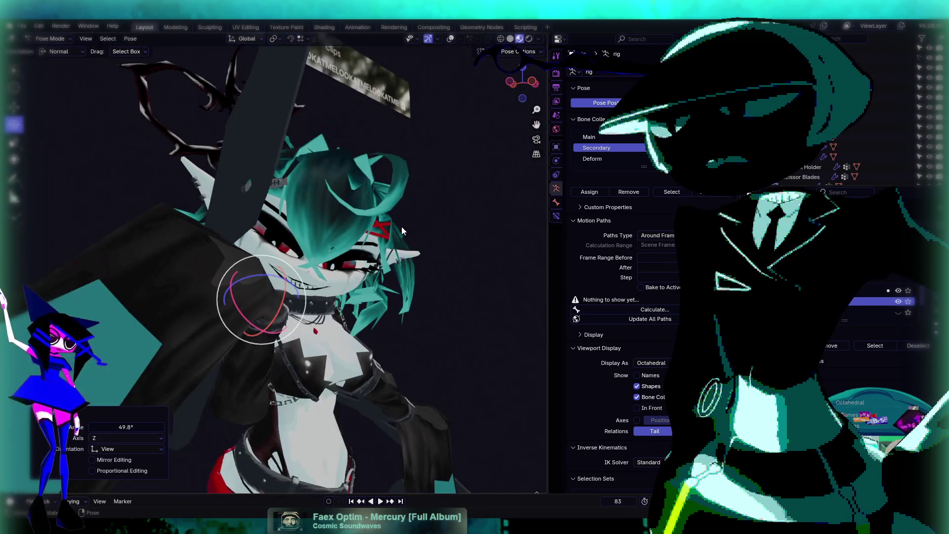
{"action": "scroll", "coordinate": [395, 266], "scroll_direction": "down", "scroll_amount": 5}
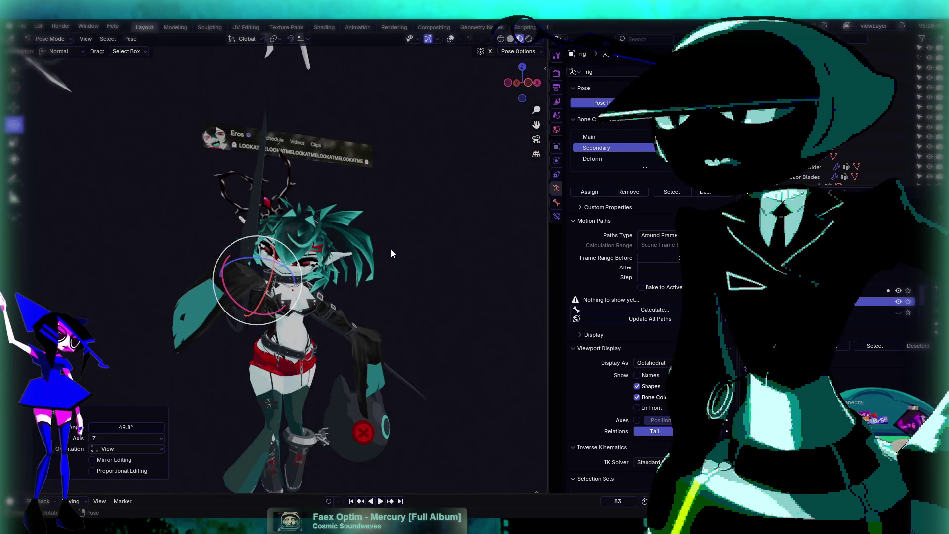
{"action": "scroll", "coordinate": [361, 257], "scroll_direction": "up", "scroll_amount": 3}
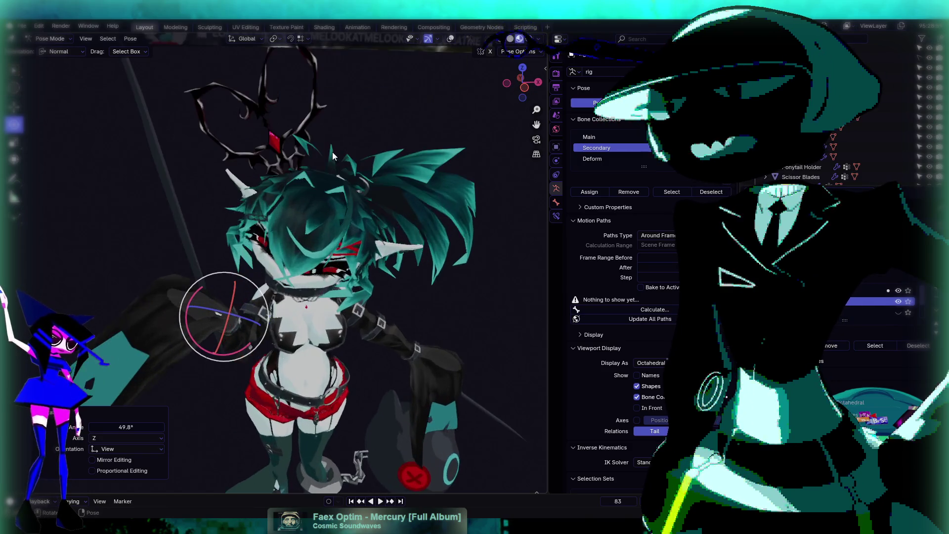
{"action": "left_click", "coordinate": [51, 40]}
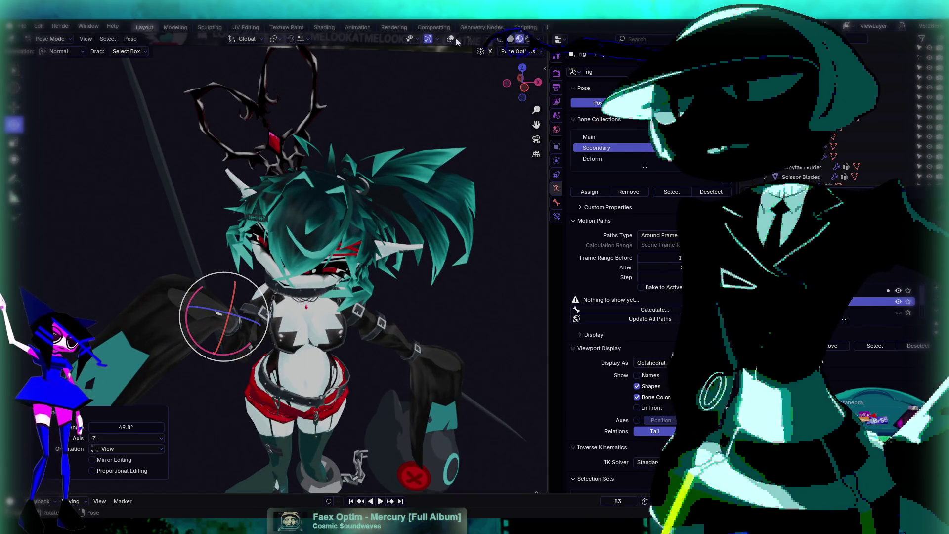
{"action": "left_click", "coordinate": [450, 39]}
{"action": "left_click", "coordinate": [343, 160]}
{"action": "left_click_drag", "start_coordinate": [522, 82], "coordinate": [526, 50]}
{"action": "key", "text": "ctrl+z"}
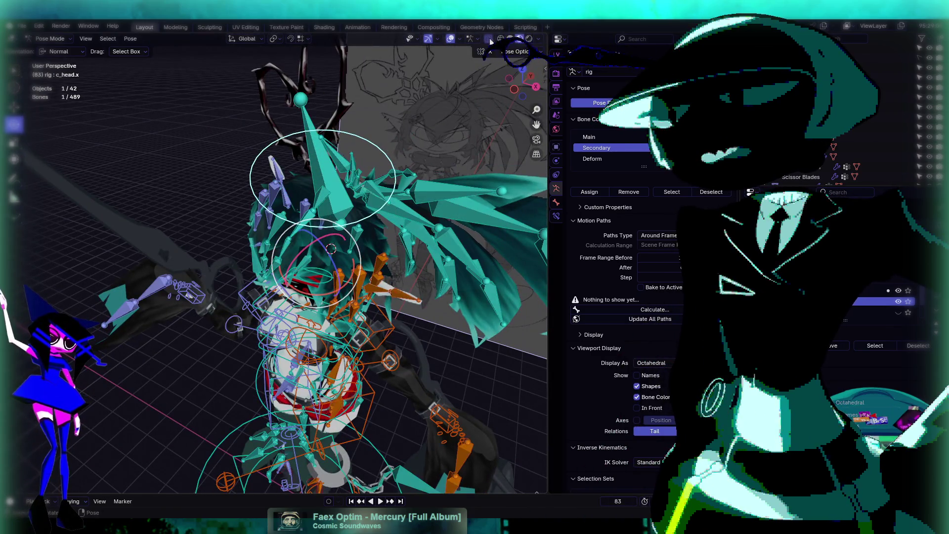
{"action": "key", "text": "ctrl+shift+z"}
{"action": "key", "text": "ctrl+Tab"}
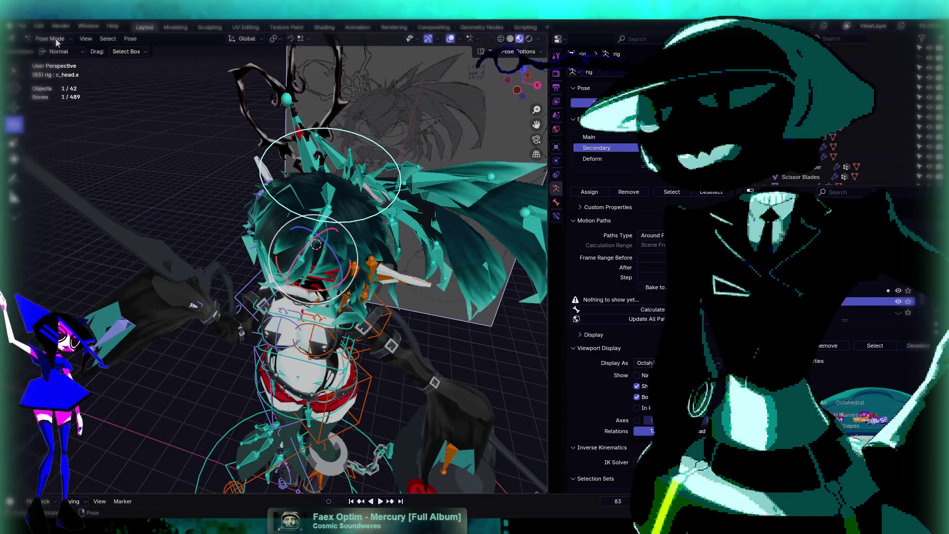
{"action": "left_click", "coordinate": [489, 38]}
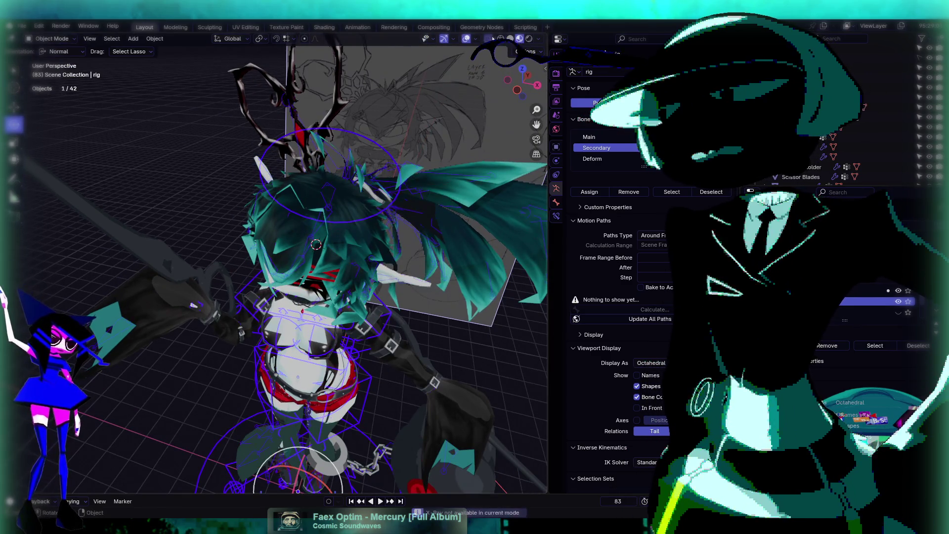
{"action": "key", "text": "ctrl+Tab"}
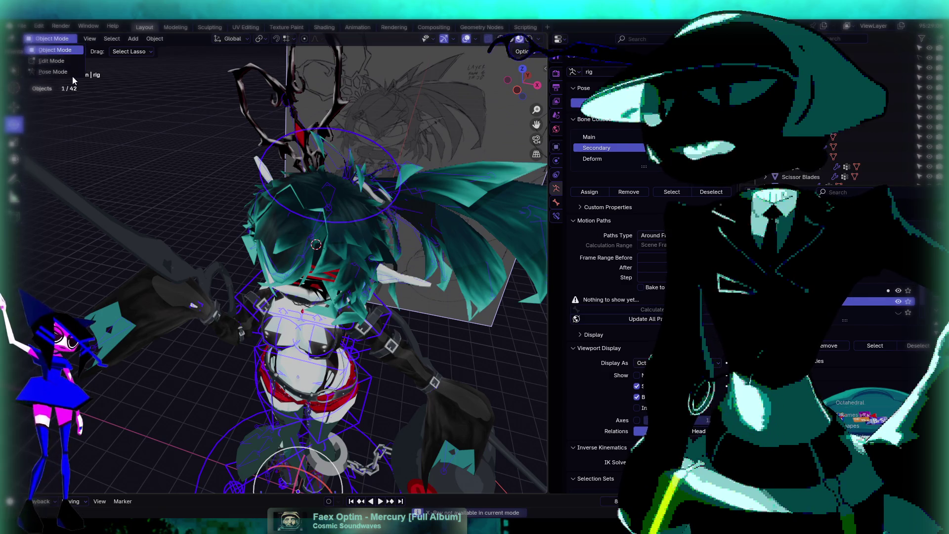
Step: Rotate the ponytail control bone and tilt the head via c_head.x
{"action": "left_click", "coordinate": [371, 198]}
{"action": "left_click_drag", "start_coordinate": [340, 214], "coordinate": [304, 192]}
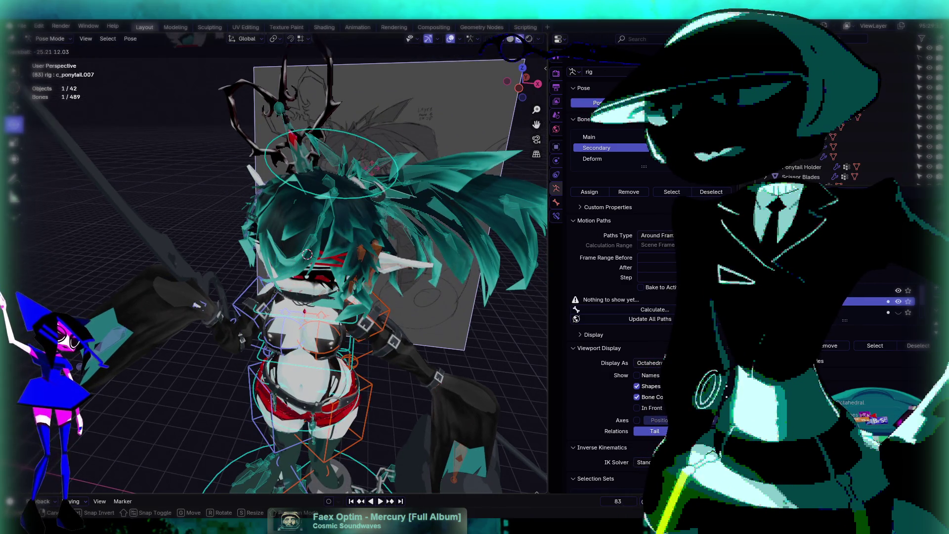
{"action": "left_click", "coordinate": [291, 188]}
{"action": "mouse_move", "coordinate": [319, 266]}
{"action": "left_mouse_down"}
{"action": "mouse_move", "coordinate": [335, 238]}
{"action": "mouse_move", "coordinate": [237, 266]}
{"action": "mouse_move", "coordinate": [269, 263]}
{"action": "mouse_move", "coordinate": [214, 286]}
{"action": "left_mouse_up"}
{"action": "scroll", "coordinate": [334, 238], "scroll_direction": "down", "scroll_amount": 2}
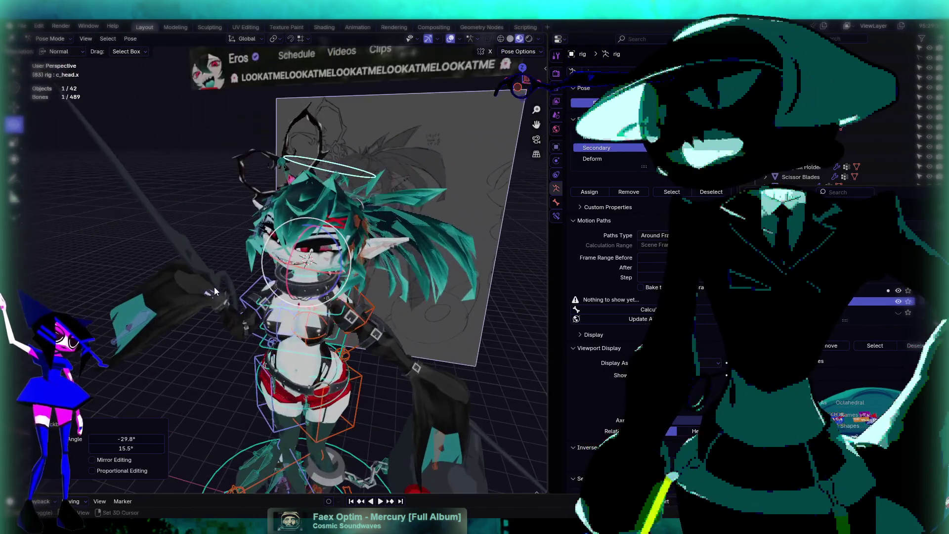
{"action": "scroll", "coordinate": [293, 217], "scroll_direction": "up", "scroll_amount": 5}
Step: Move the right hand IK control to a new position
{"action": "left_click", "coordinate": [336, 193]}
{"action": "scroll", "coordinate": [341, 208], "scroll_direction": "down", "scroll_amount": 4}
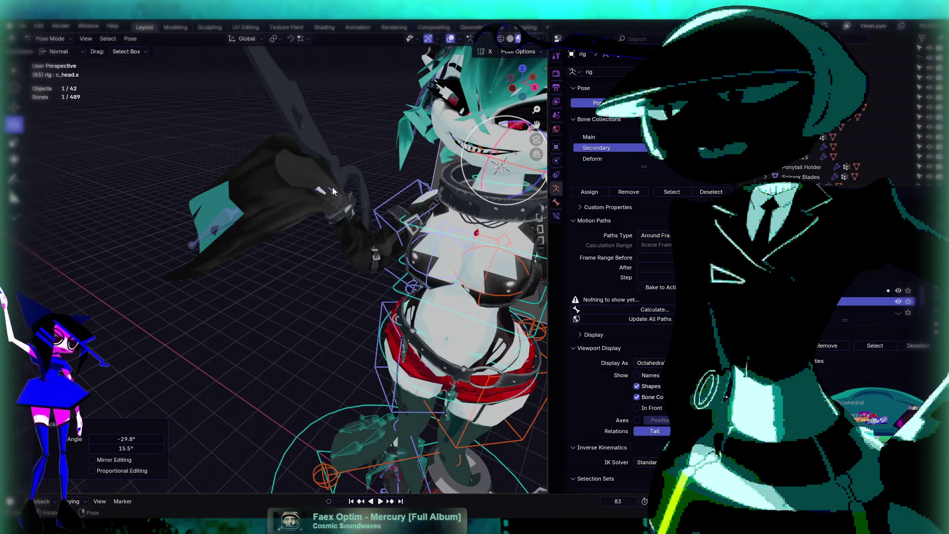
{"action": "left_click_drag", "start_coordinate": [270, 253], "coordinate": [292, 245]}
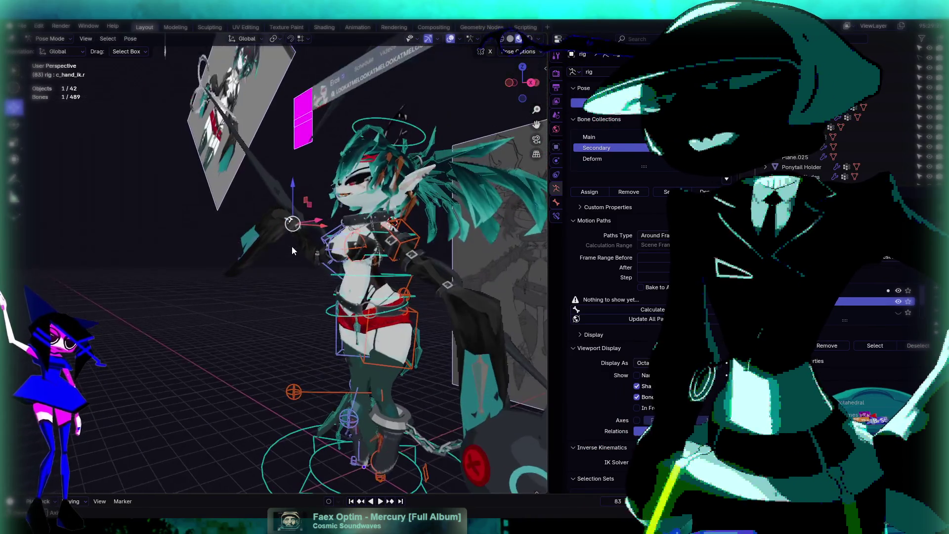
{"action": "key", "text": "g"}
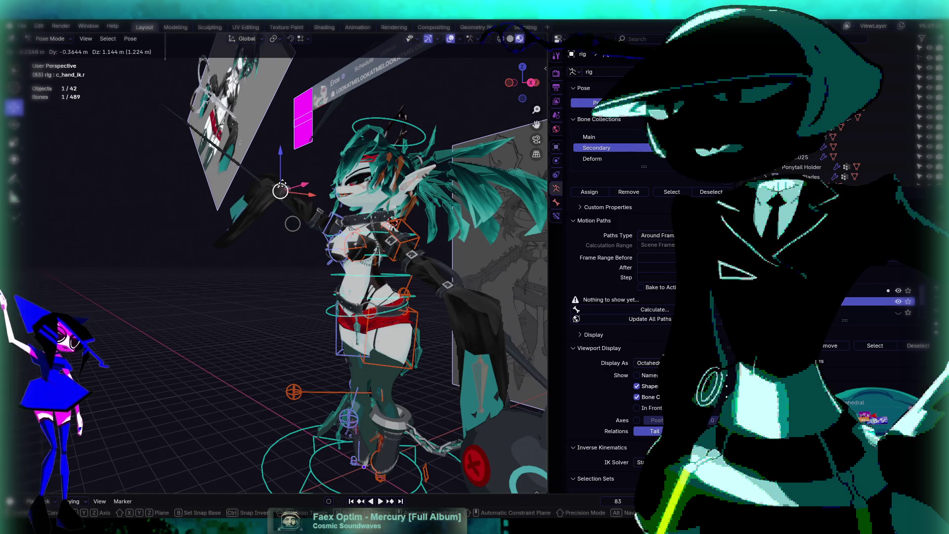
{"action": "left_click", "coordinate": [297, 217]}
{"action": "left_click_drag", "start_coordinate": [307, 223], "coordinate": [393, 246]}
Step: Zoom in on the character and hide the rig, grid and reference overlays
{"action": "scroll", "coordinate": [323, 225], "scroll_direction": "down", "scroll_amount": 5}
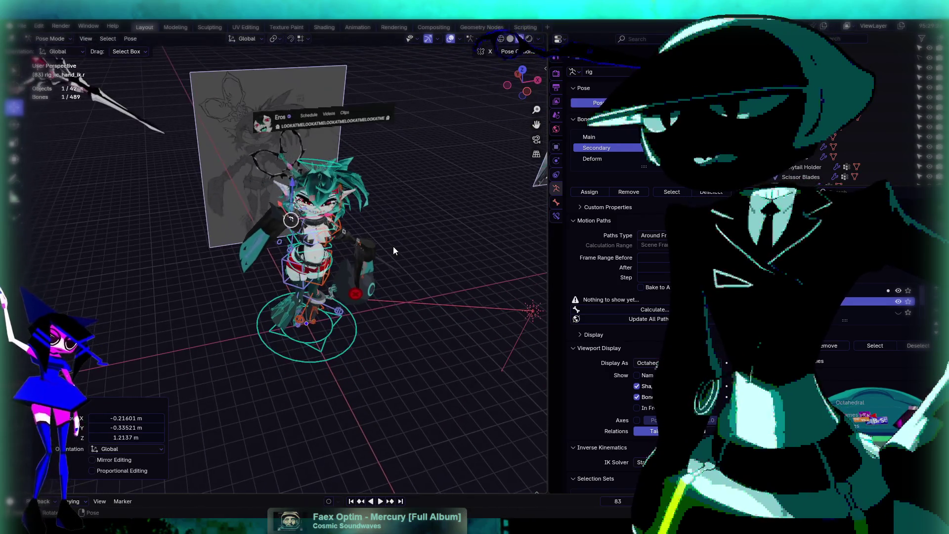
{"action": "scroll", "coordinate": [394, 247], "scroll_direction": "down", "scroll_amount": 1}
{"action": "scroll", "coordinate": [396, 247], "scroll_direction": "down", "scroll_amount": 2}
{"action": "scroll", "coordinate": [390, 246], "scroll_direction": "up", "scroll_amount": 3}
{"action": "scroll", "coordinate": [395, 257], "scroll_direction": "up", "scroll_amount": 3}
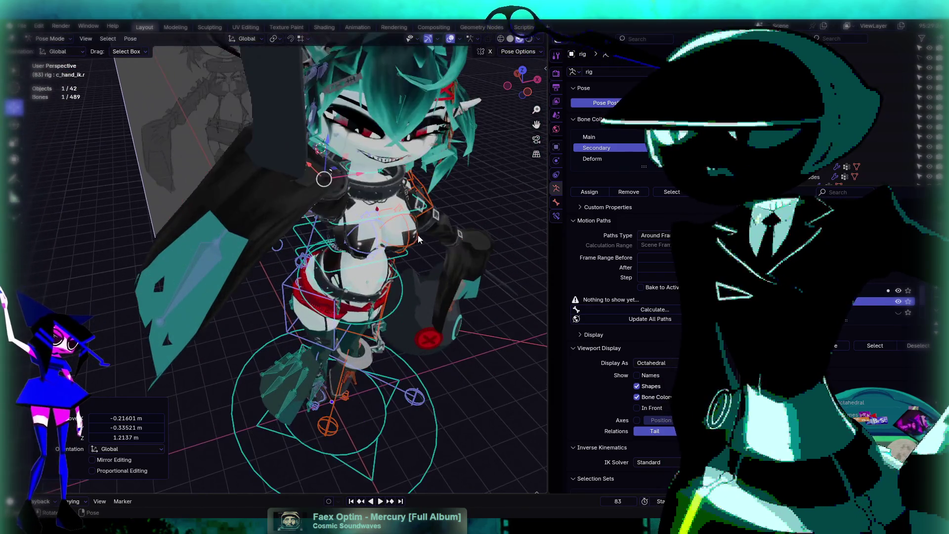
{"action": "scroll", "coordinate": [410, 237], "scroll_direction": "down", "scroll_amount": 1}
{"action": "scroll", "coordinate": [426, 220], "scroll_direction": "up", "scroll_amount": 1}
{"action": "scroll", "coordinate": [420, 213], "scroll_direction": "up", "scroll_amount": 3}
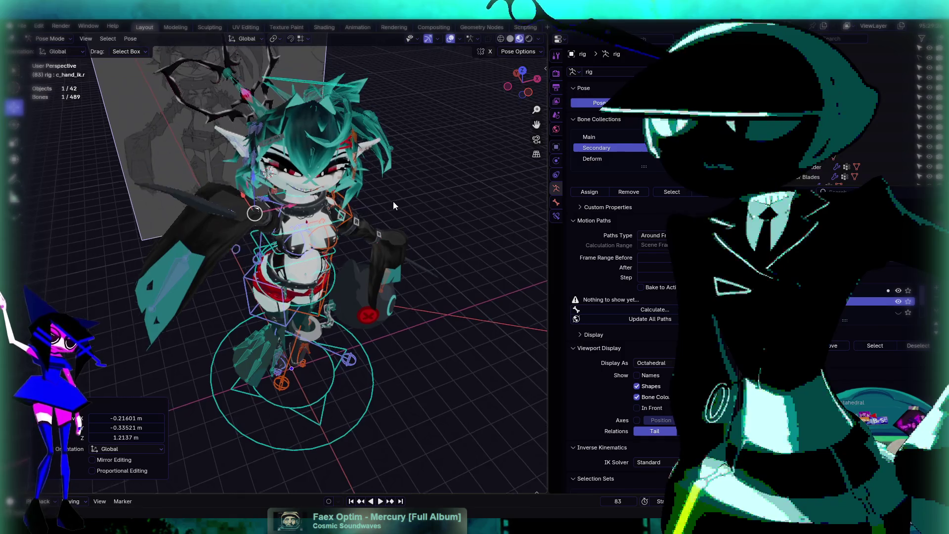
{"action": "scroll", "coordinate": [402, 235], "scroll_direction": "up", "scroll_amount": 3}
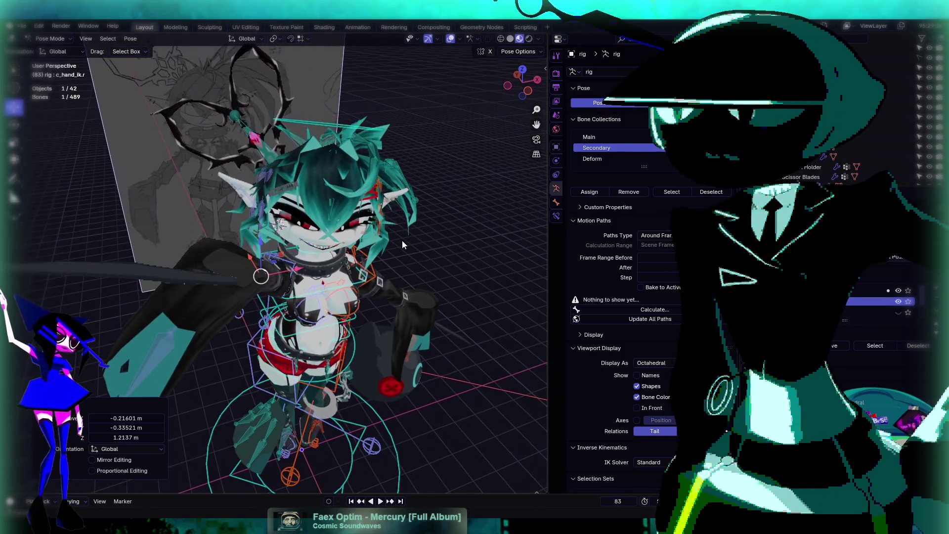
{"action": "left_click", "coordinate": [450, 38]}
{"action": "scroll", "coordinate": [462, 210], "scroll_direction": "up", "scroll_amount": 2}
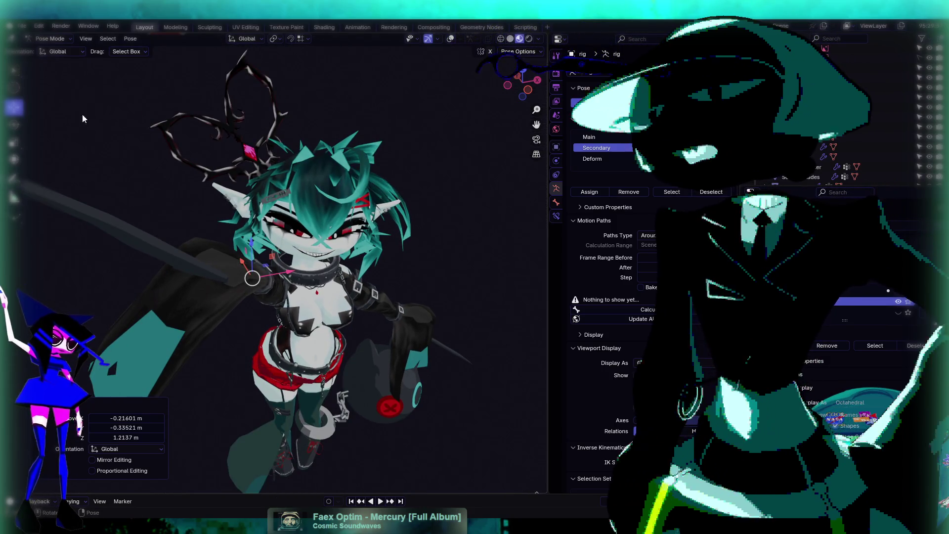
Step: Render a full-body viewport image of the character, pan over it, then close the render
{"action": "left_click", "coordinate": [86, 39]}
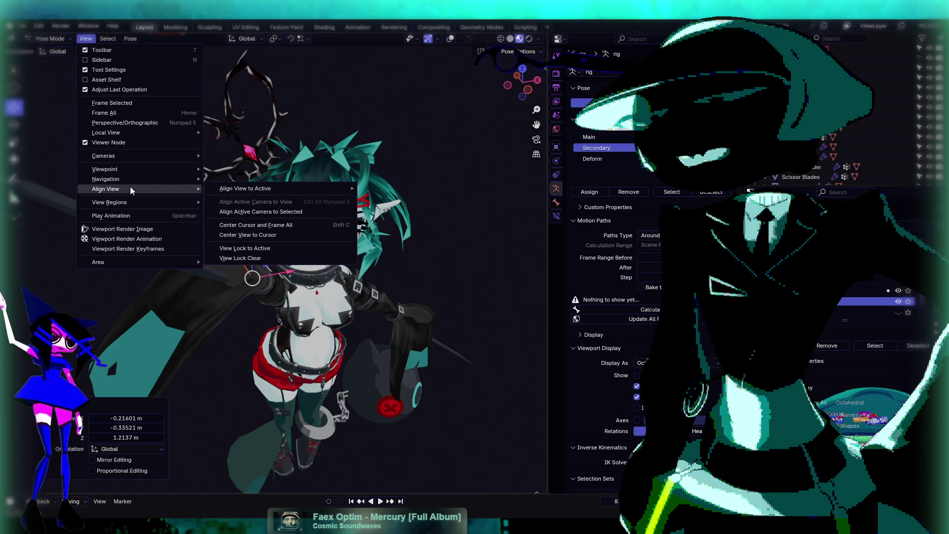
{"action": "left_click", "coordinate": [126, 232]}
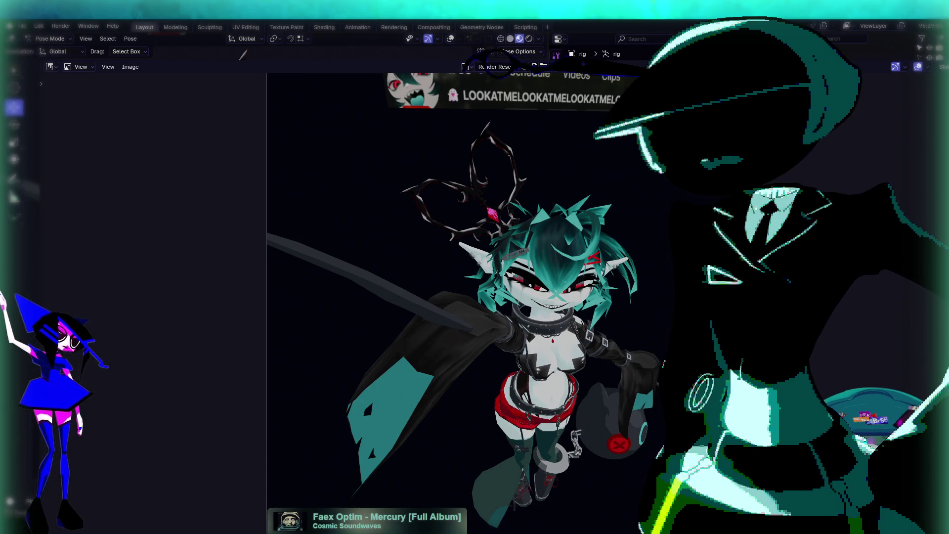
{"action": "left_click_drag", "start_coordinate": [606, 341], "coordinate": [534, 295]}
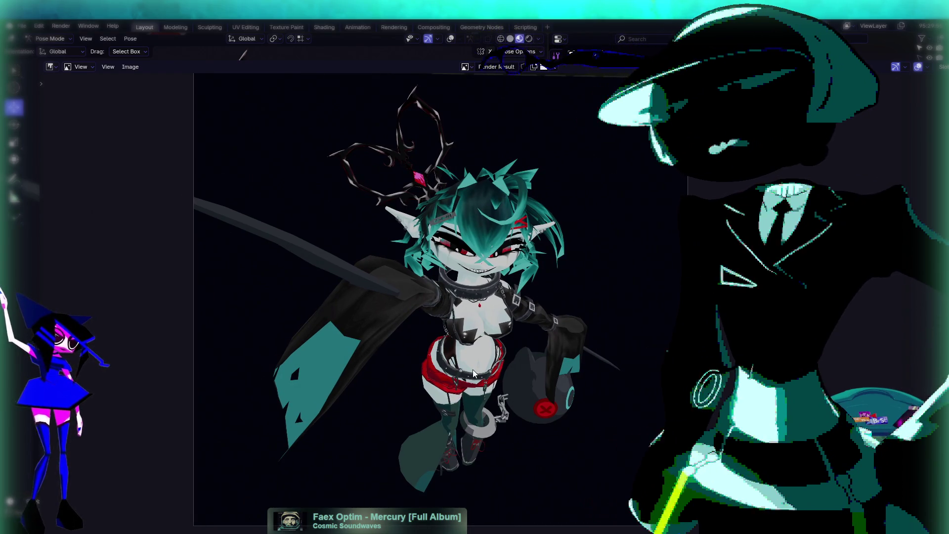
{"action": "key", "text": "Escape"}
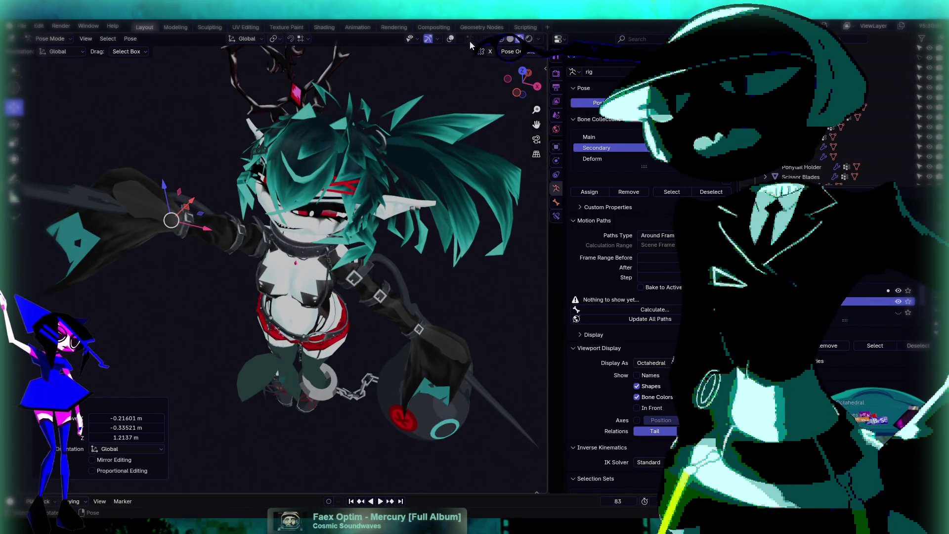
Step: Show the rig overlays and move the left foot IK bone to a new position
{"action": "left_click", "coordinate": [450, 39]}
{"action": "scroll", "coordinate": [364, 325], "scroll_direction": "up", "scroll_amount": 5}
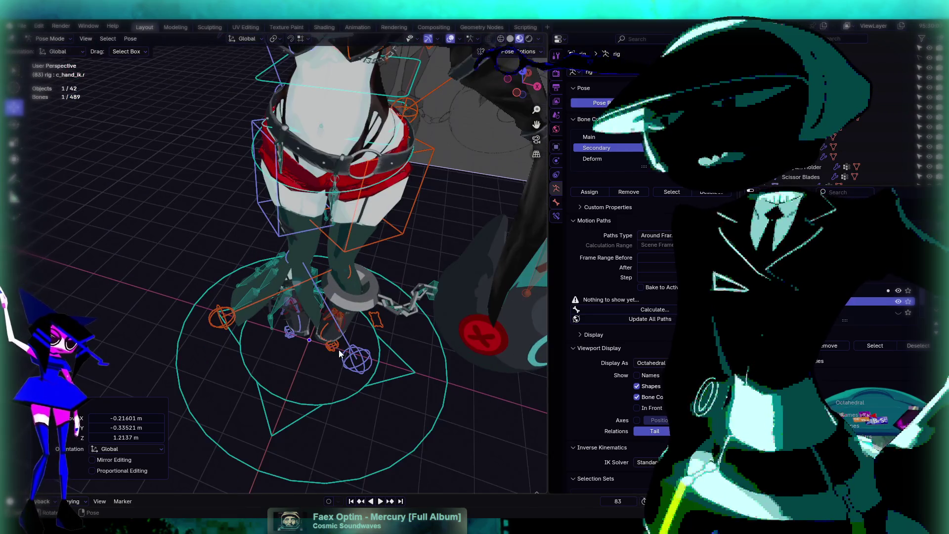
{"action": "left_click", "coordinate": [331, 346]}
{"action": "key", "text": "g"}
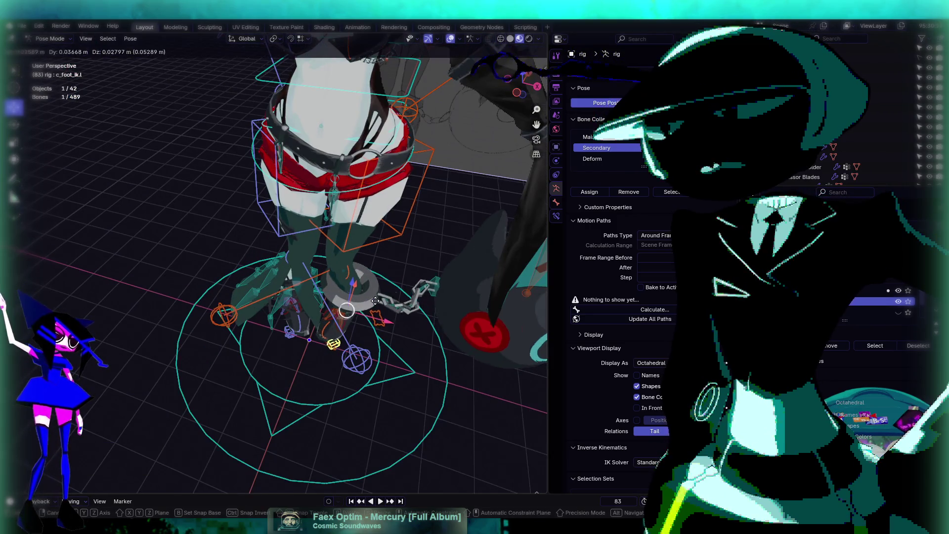
{"action": "left_click", "coordinate": [405, 300]}
{"action": "mouse_move", "coordinate": [405, 300]}
{"action": "left_mouse_down"}
{"action": "mouse_move", "coordinate": [448, 300]}
{"action": "mouse_move", "coordinate": [399, 295]}
{"action": "mouse_move", "coordinate": [274, 313]}
{"action": "mouse_move", "coordinate": [308, 319]}
{"action": "mouse_move", "coordinate": [301, 330]}
{"action": "mouse_move", "coordinate": [275, 283]}
{"action": "mouse_move", "coordinate": [255, 188]}
{"action": "left_mouse_up"}
{"action": "key", "text": "g"}
{"action": "left_click", "coordinate": [304, 308]}
Step: Rotate the c_root.x torso bone, adding a small trackball rotation
{"action": "left_click", "coordinate": [292, 196]}
{"action": "left_click_drag", "start_coordinate": [322, 206], "coordinate": [318, 189]}
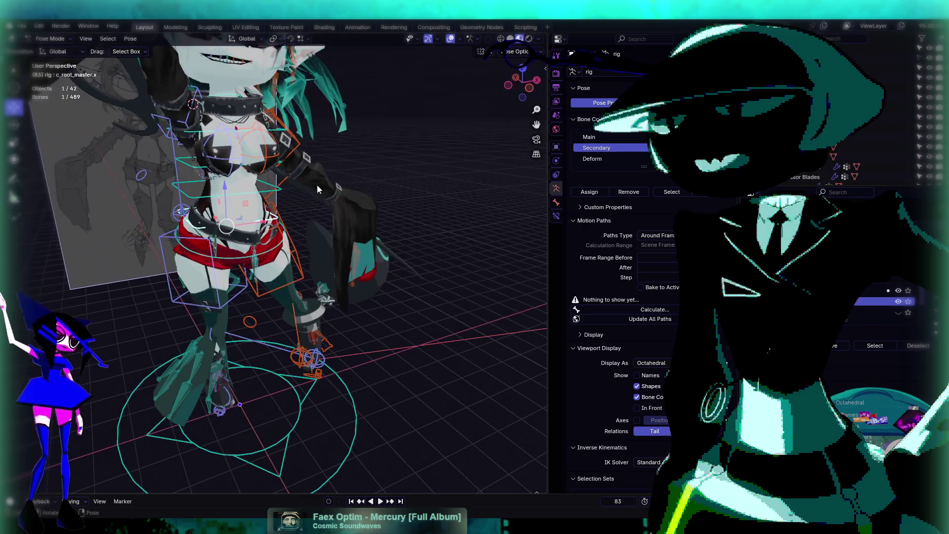
{"action": "left_click", "coordinate": [263, 219]}
{"action": "scroll", "coordinate": [262, 218], "scroll_direction": "up", "scroll_amount": 3}
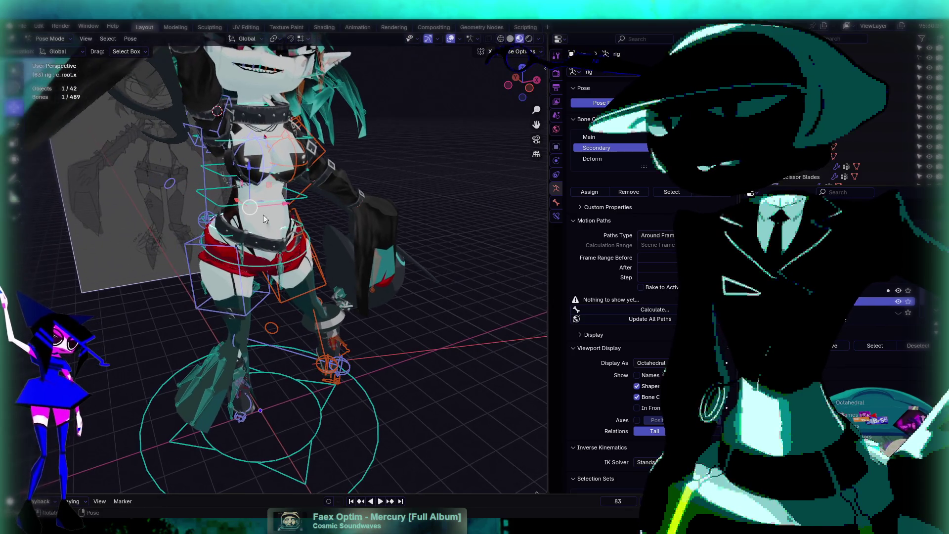
{"action": "left_click", "coordinate": [14, 124]}
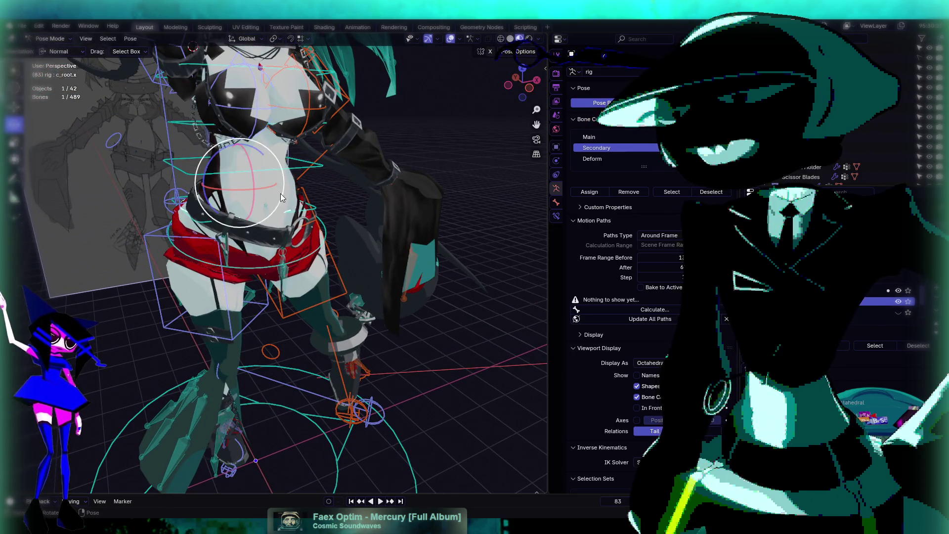
{"action": "left_click_drag", "start_coordinate": [283, 167], "coordinate": [288, 178]}
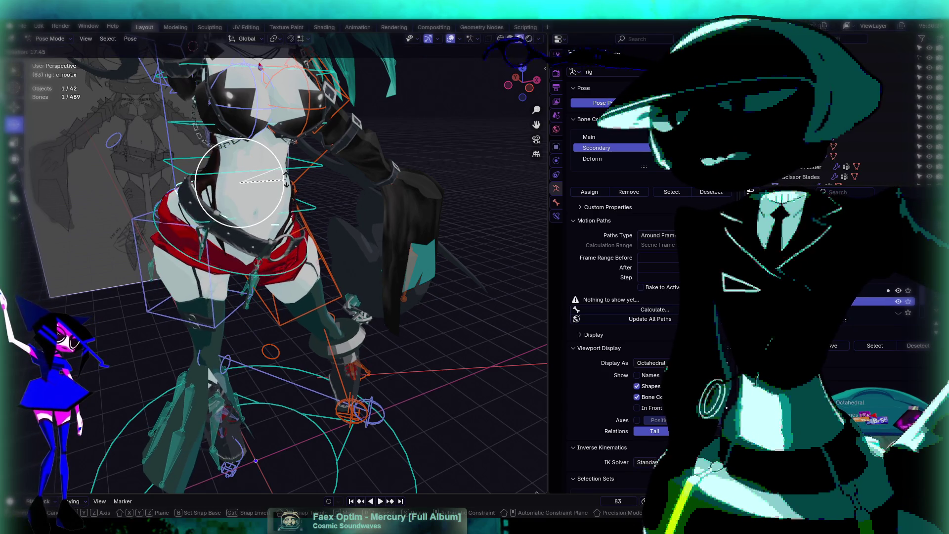
{"action": "scroll", "coordinate": [402, 348], "scroll_direction": "down", "scroll_amount": 5}
{"action": "scroll", "coordinate": [391, 389], "scroll_direction": "up", "scroll_amount": 4}
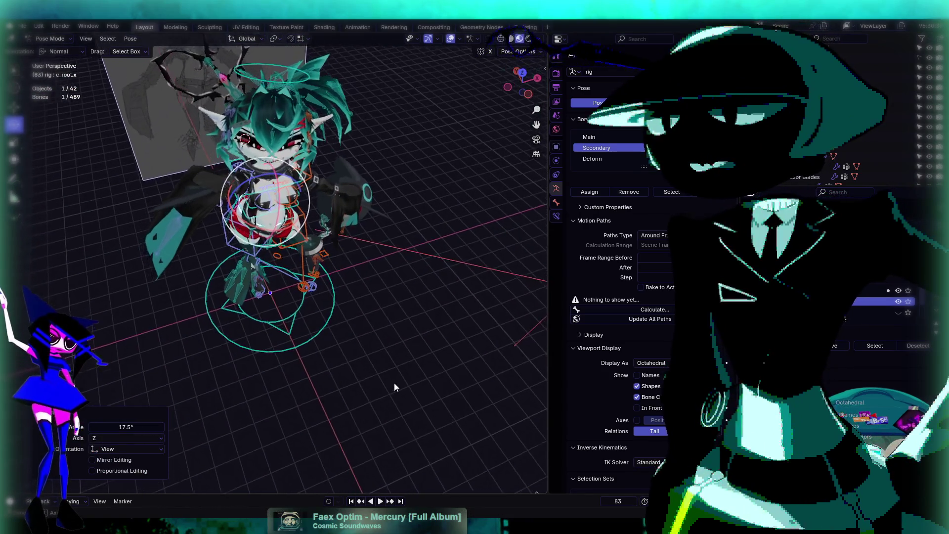
{"action": "scroll", "coordinate": [319, 244], "scroll_direction": "up", "scroll_amount": 3}
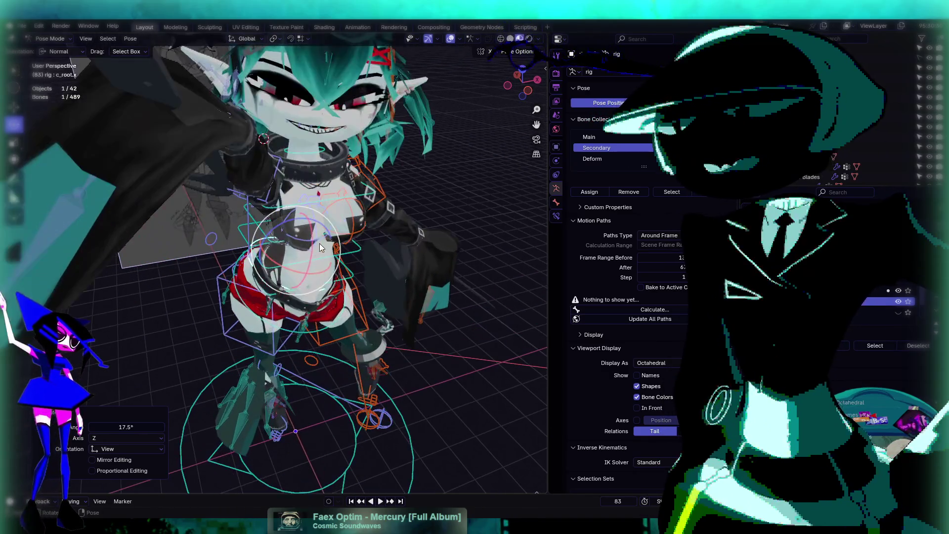
{"action": "scroll", "coordinate": [316, 248], "scroll_direction": "up", "scroll_amount": 3}
{"action": "key", "text": "g"}
{"action": "key", "text": "r"}
{"action": "key", "text": "r"}
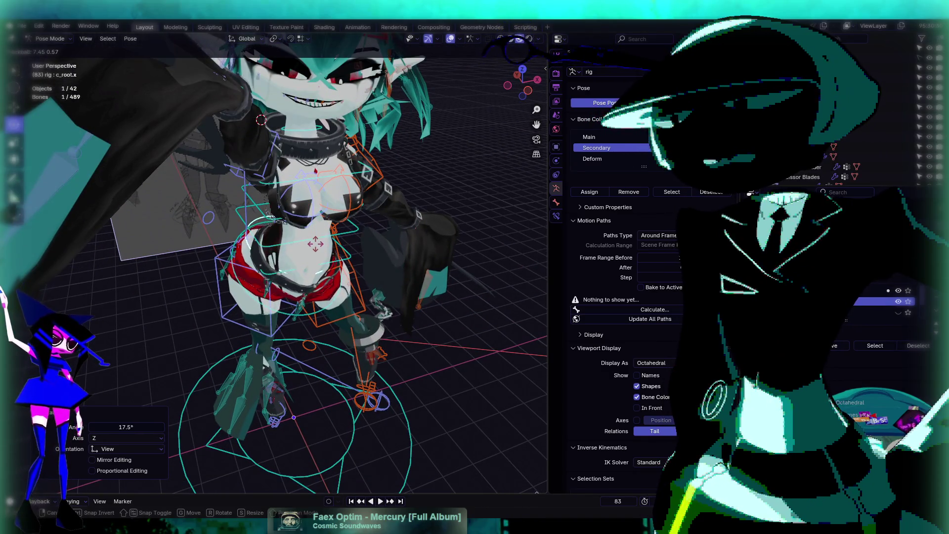
{"action": "left_click", "coordinate": [376, 307]}
{"action": "scroll", "coordinate": [409, 352], "scroll_direction": "down", "scroll_amount": 3}
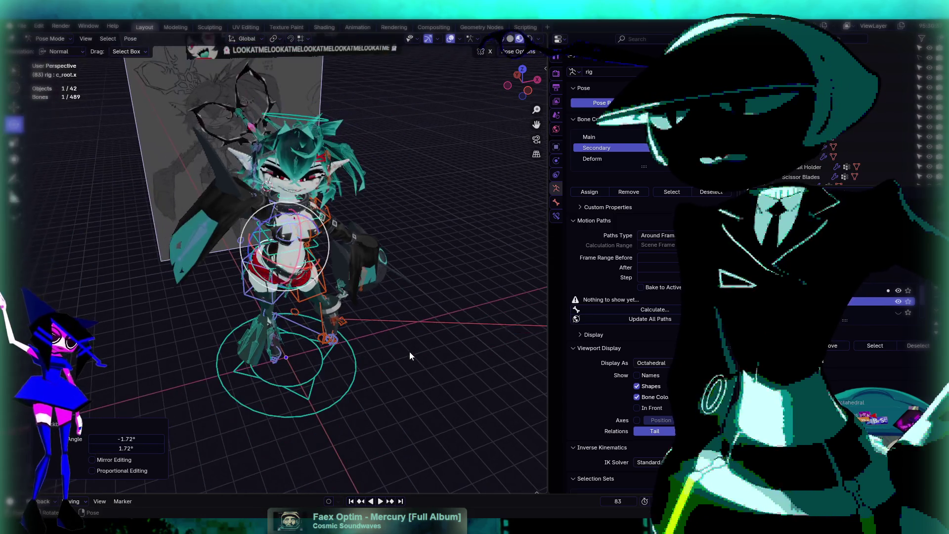
Step: Rotate the c_spine_03.x bone 7.89° about Z from front view, then hide the overlays
{"action": "left_click", "coordinate": [402, 358]}
{"action": "scroll", "coordinate": [397, 348], "scroll_direction": "up", "scroll_amount": 4}
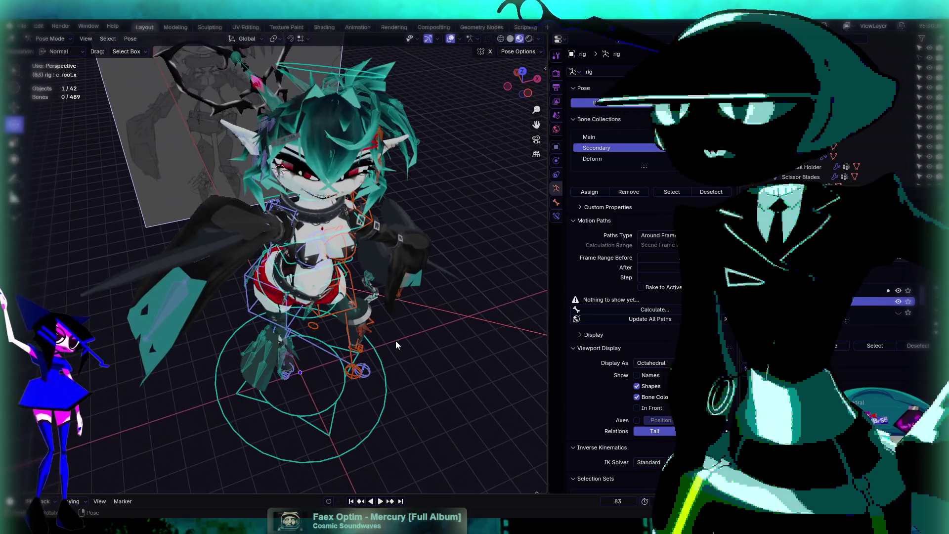
{"action": "key", "text": "KP_1"}
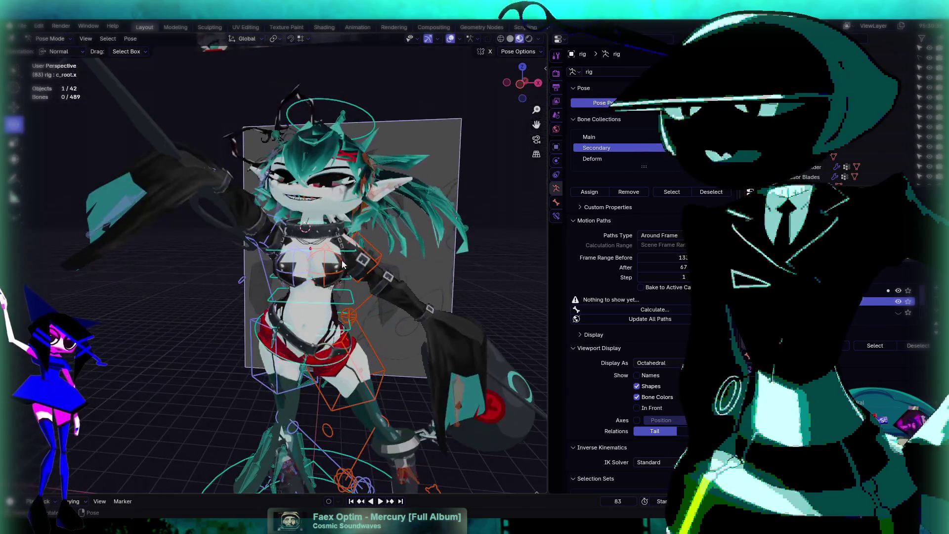
{"action": "left_click", "coordinate": [312, 258]}
{"action": "key", "text": "r"}
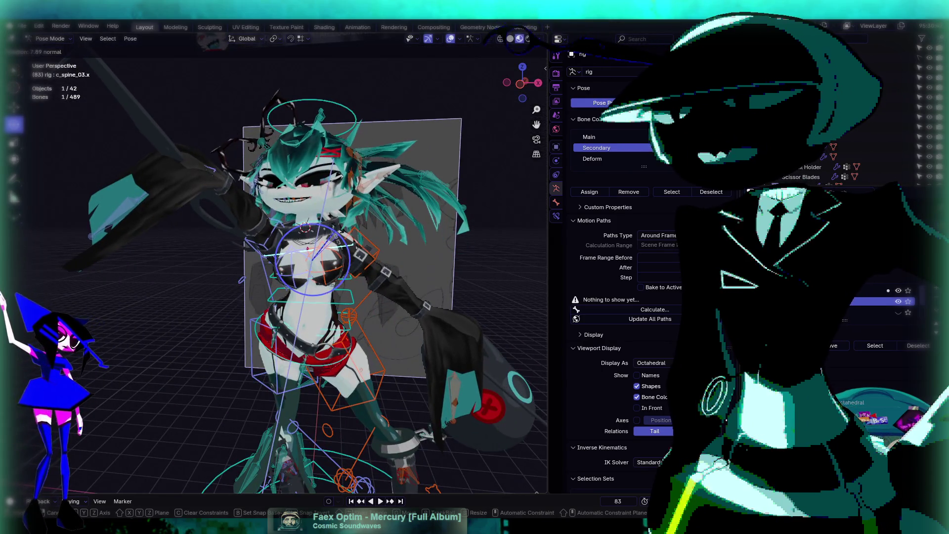
{"action": "left_click", "coordinate": [339, 233]}
{"action": "mouse_move", "coordinate": [340, 233]}
{"action": "left_mouse_down"}
{"action": "mouse_move", "coordinate": [396, 314]}
{"action": "mouse_move", "coordinate": [390, 299]}
{"action": "mouse_move", "coordinate": [390, 349]}
{"action": "left_mouse_up"}
{"action": "left_click", "coordinate": [450, 38]}
Step: Orbit and zoom to frame the re-posed character closer for rendering
{"action": "scroll", "coordinate": [390, 348], "scroll_direction": "up", "scroll_amount": 3}
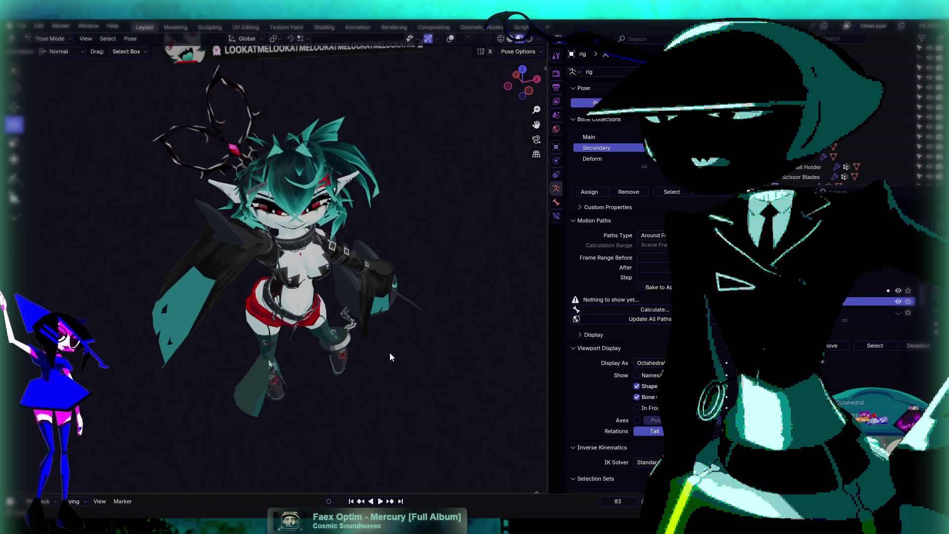
{"action": "mouse_move", "coordinate": [364, 364]}
{"action": "left_mouse_down"}
{"action": "mouse_move", "coordinate": [382, 337]}
{"action": "mouse_move", "coordinate": [327, 332]}
{"action": "mouse_move", "coordinate": [358, 313]}
{"action": "mouse_move", "coordinate": [322, 342]}
{"action": "mouse_move", "coordinate": [334, 336]}
{"action": "left_mouse_up"}
{"action": "scroll", "coordinate": [349, 343], "scroll_direction": "up", "scroll_amount": 3}
{"action": "scroll", "coordinate": [335, 336], "scroll_direction": "up", "scroll_amount": 1}
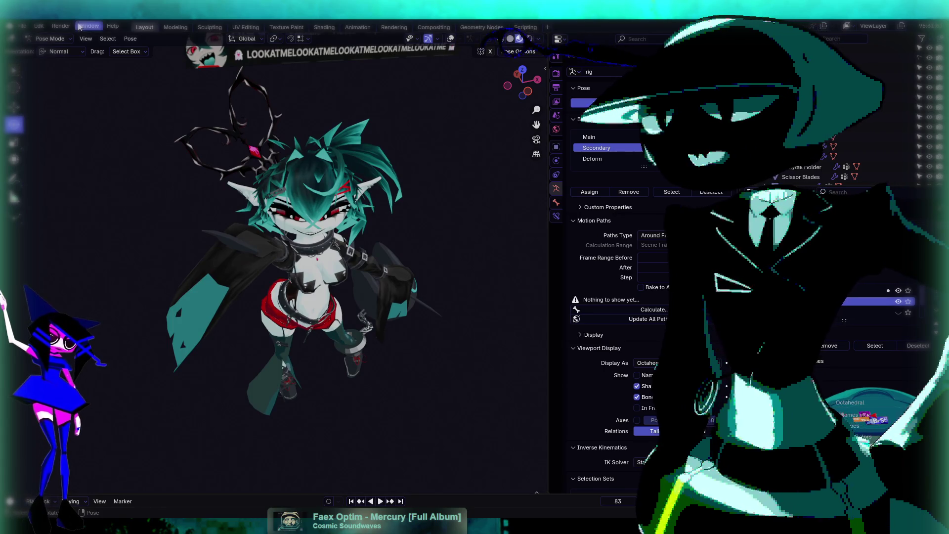
{"action": "left_click_drag", "start_coordinate": [423, 289], "coordinate": [420, 291]}
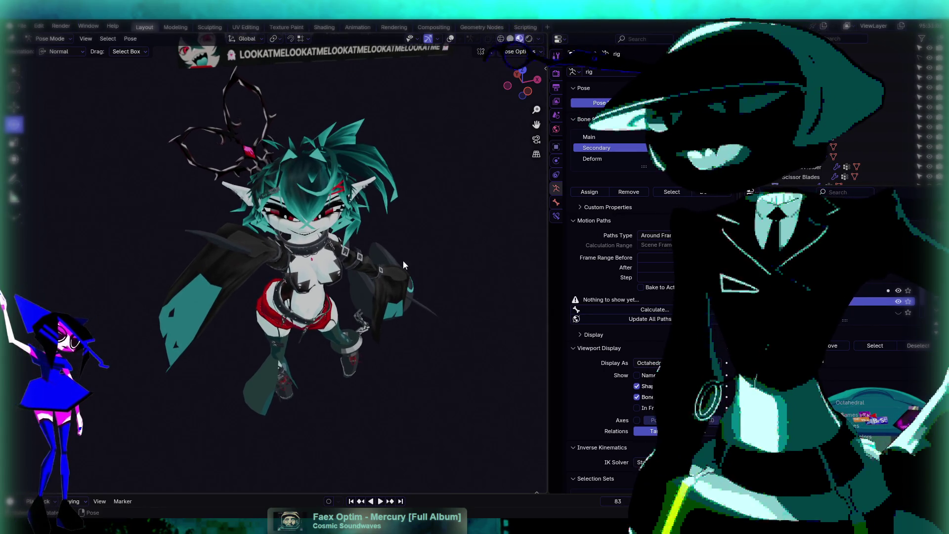
{"action": "left_click", "coordinate": [87, 39]}
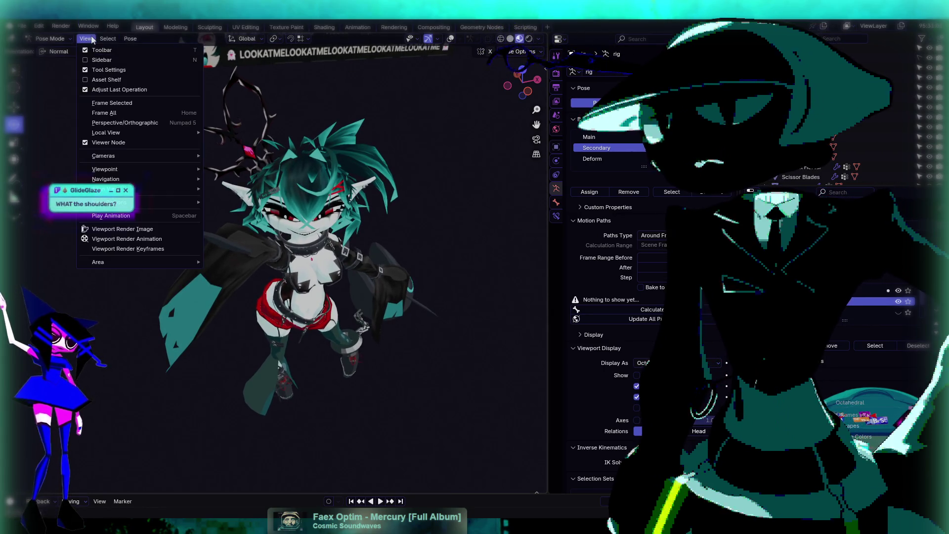
Step: Render a viewport image of the re-posed character and look over the Render Result
{"action": "left_click", "coordinate": [135, 227]}
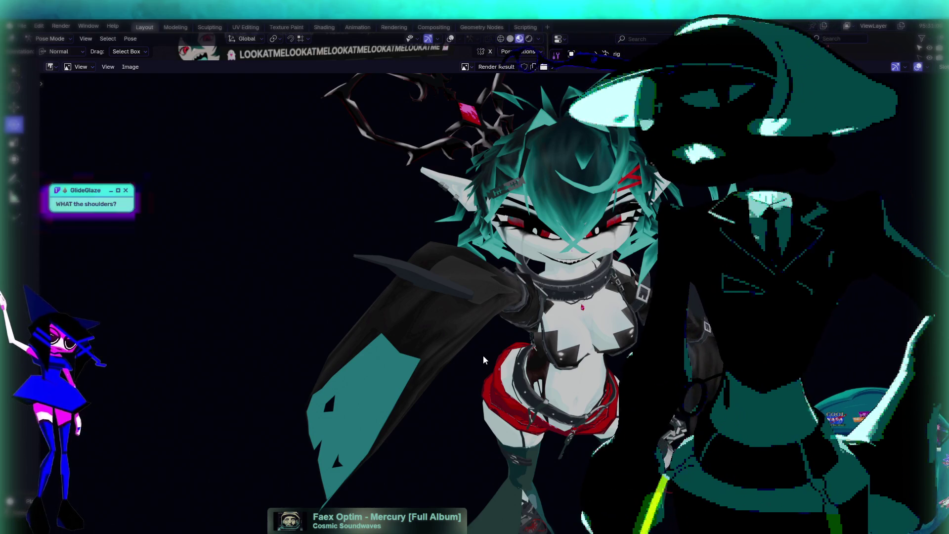
{"action": "scroll", "coordinate": [483, 355], "scroll_direction": "down", "scroll_amount": 2}
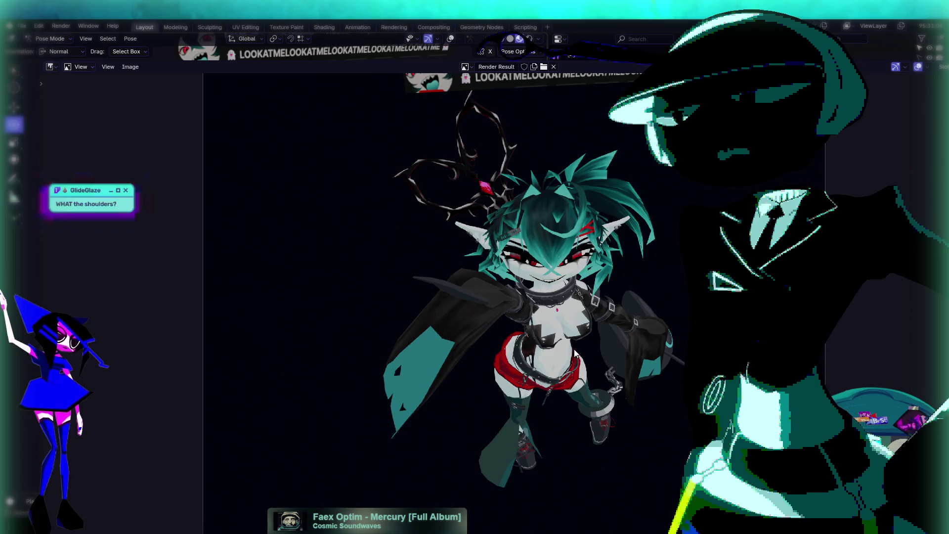
{"action": "scroll", "coordinate": [586, 367], "scroll_direction": "up", "scroll_amount": 1}
{"action": "left_click_drag", "start_coordinate": [587, 371], "coordinate": [496, 361]}
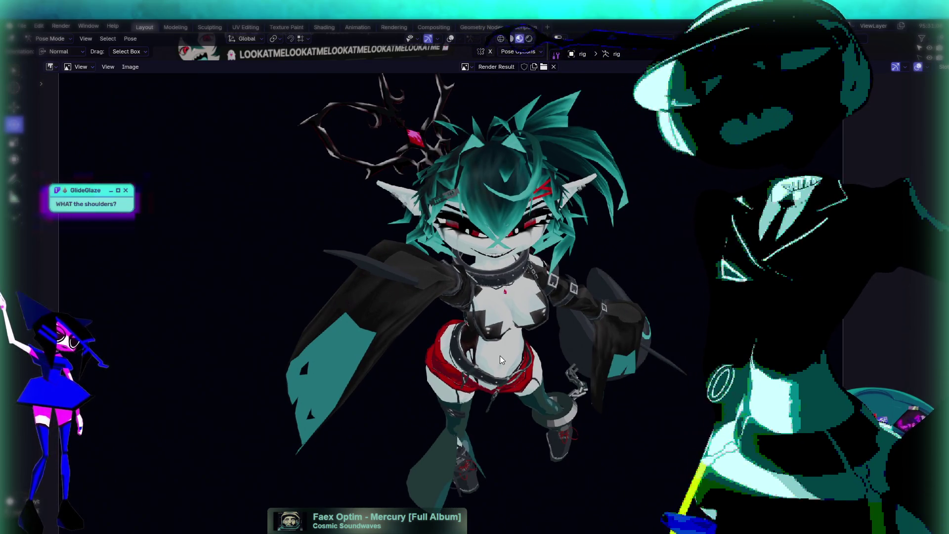
{"action": "left_click", "coordinate": [109, 66]}
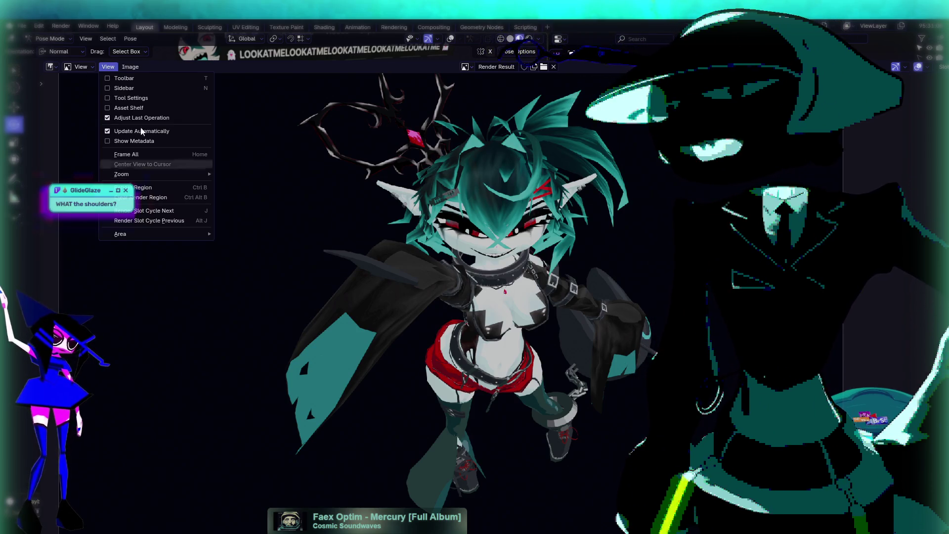
{"action": "mouse_move", "coordinate": [130, 66]}
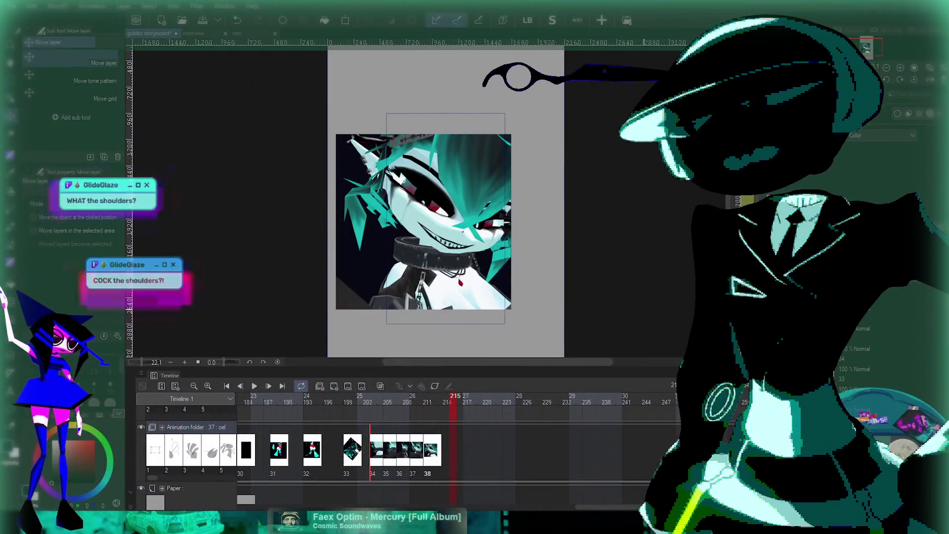
{"action": "scroll", "coordinate": [496, 232], "scroll_direction": "down", "scroll_amount": 1}
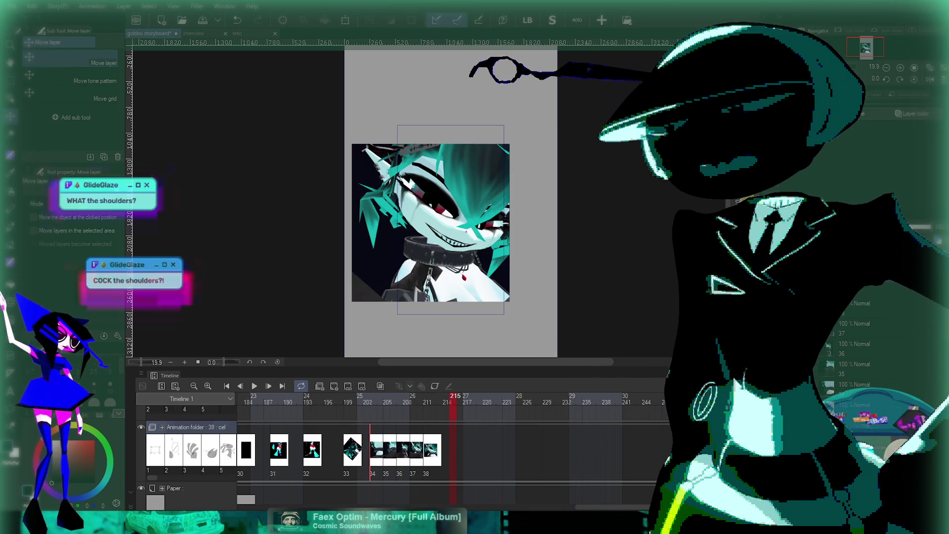
{"action": "key", "text": "ctrl+v"}
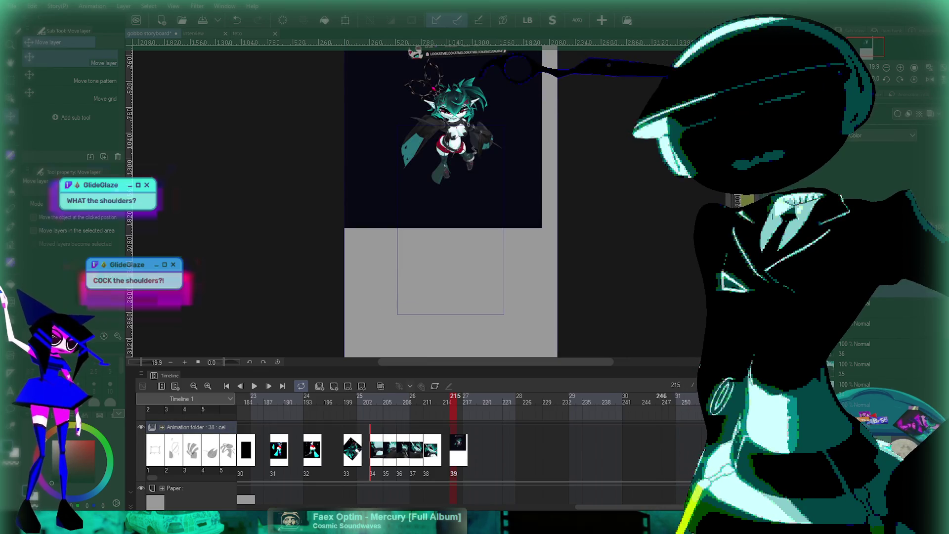
{"action": "left_click_drag", "start_coordinate": [445, 138], "coordinate": [445, 216]}
{"action": "scroll", "coordinate": [464, 288], "scroll_direction": "up", "scroll_amount": 3}
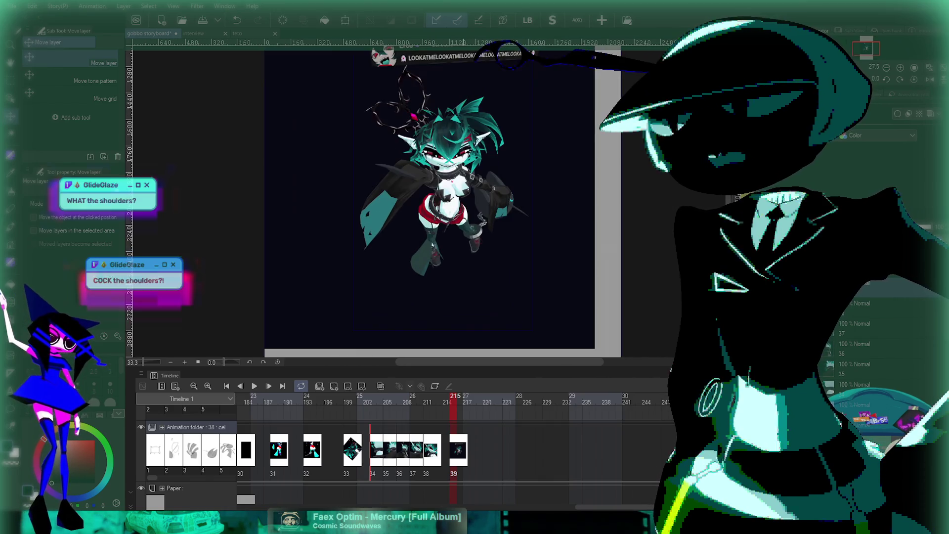
{"action": "scroll", "coordinate": [417, 163], "scroll_direction": "up", "scroll_amount": 2}
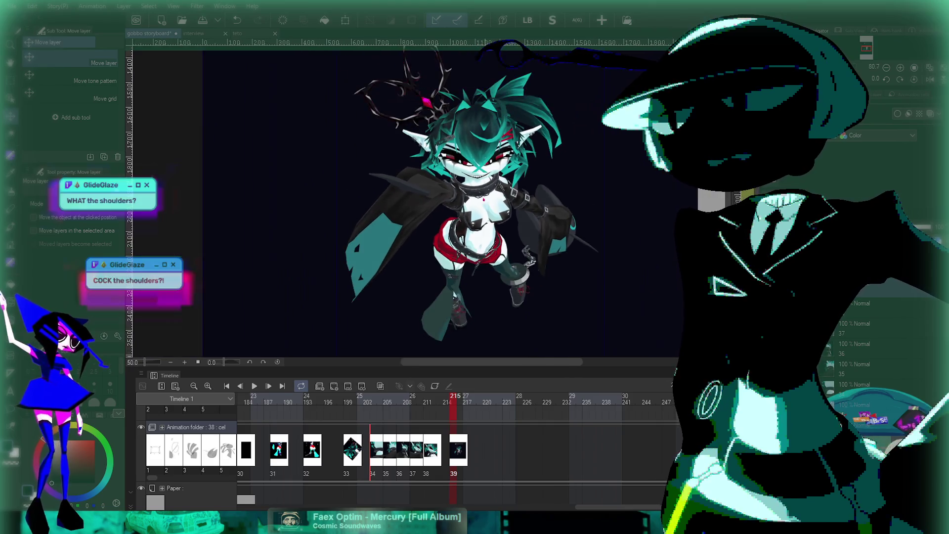
{"action": "scroll", "coordinate": [465, 197], "scroll_direction": "down", "scroll_amount": 3}
{"action": "scroll", "coordinate": [465, 197], "scroll_direction": "up", "scroll_amount": 1}
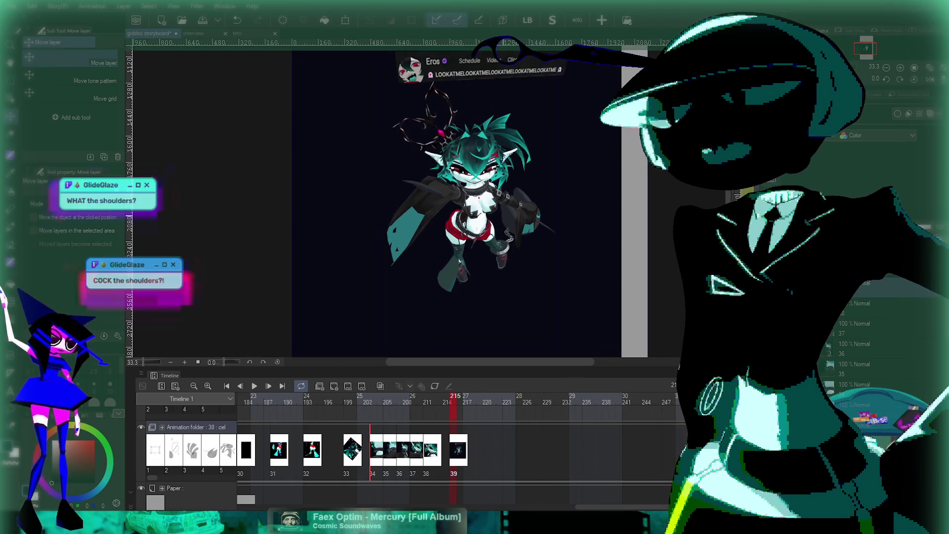
{"action": "scroll", "coordinate": [470, 99], "scroll_direction": "down", "scroll_amount": 1}
{"action": "scroll", "coordinate": [470, 99], "scroll_direction": "up", "scroll_amount": 4}
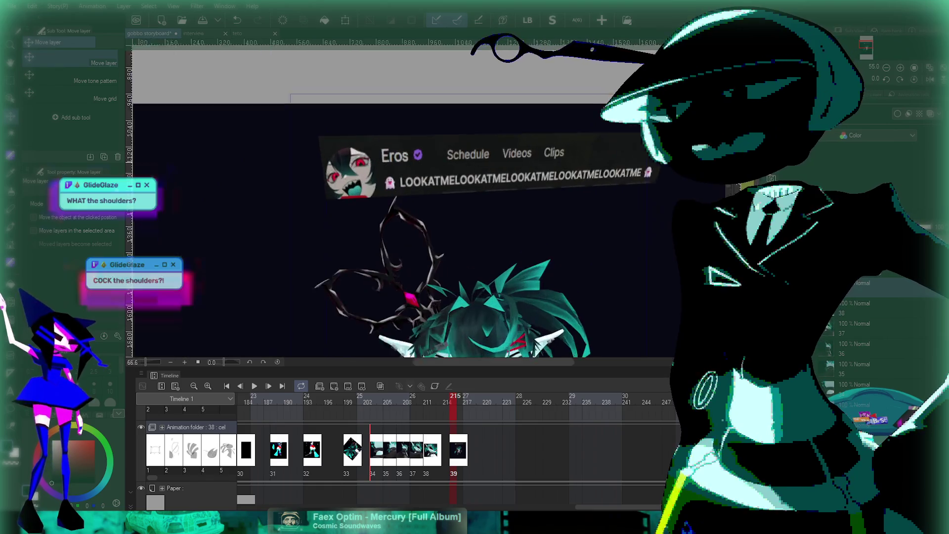
{"action": "scroll", "coordinate": [503, 168], "scroll_direction": "down", "scroll_amount": 2}
{"action": "scroll", "coordinate": [478, 207], "scroll_direction": "down", "scroll_amount": 3}
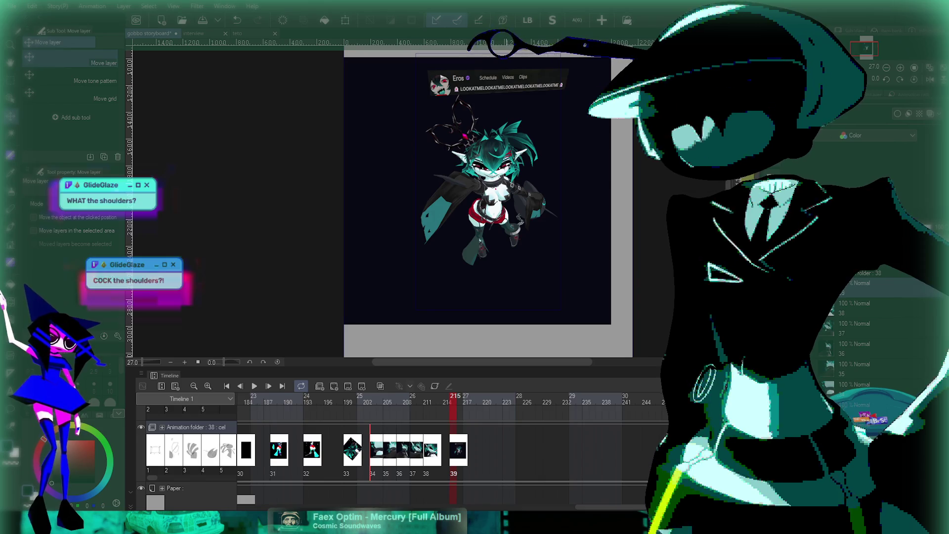
{"action": "scroll", "coordinate": [501, 196], "scroll_direction": "down", "scroll_amount": 3}
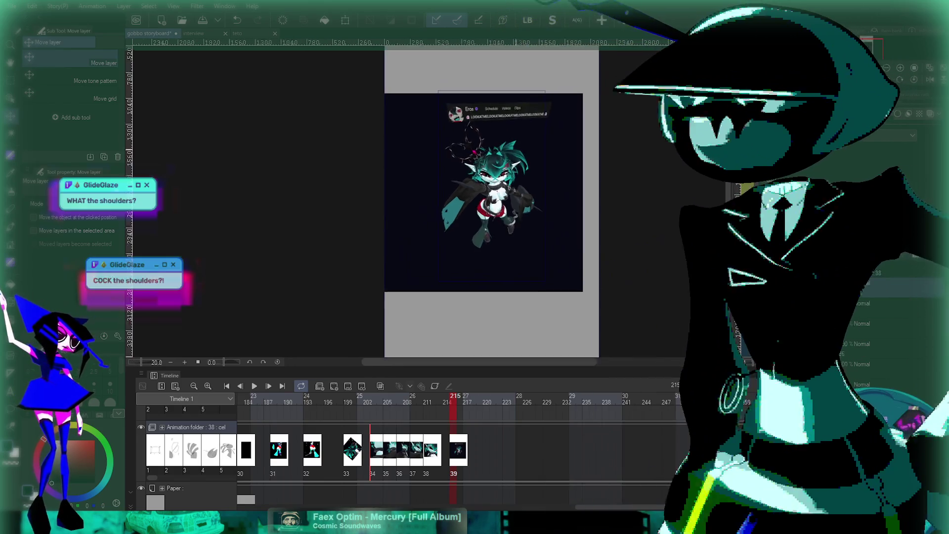
{"action": "scroll", "coordinate": [515, 140], "scroll_direction": "up", "scroll_amount": 2}
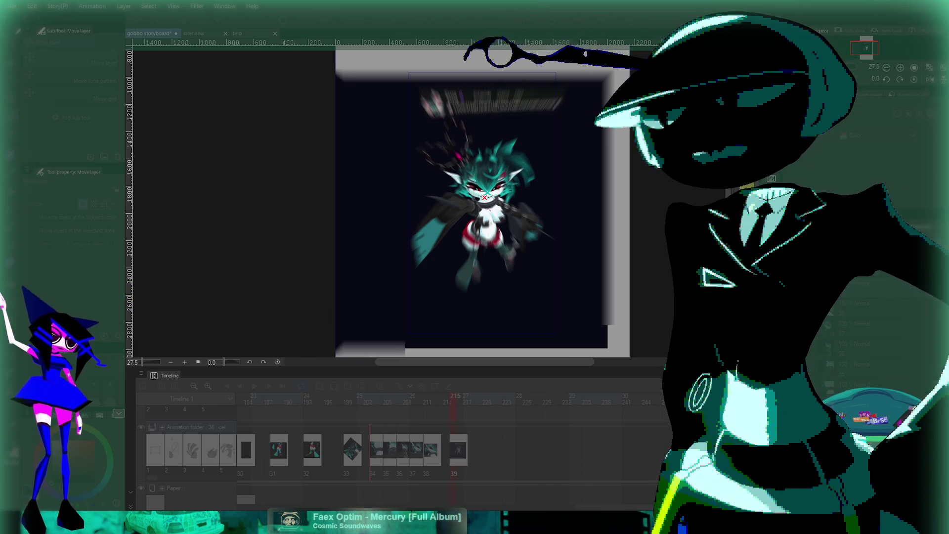
{"action": "scroll", "coordinate": [484, 197], "scroll_direction": "up", "scroll_amount": 8}
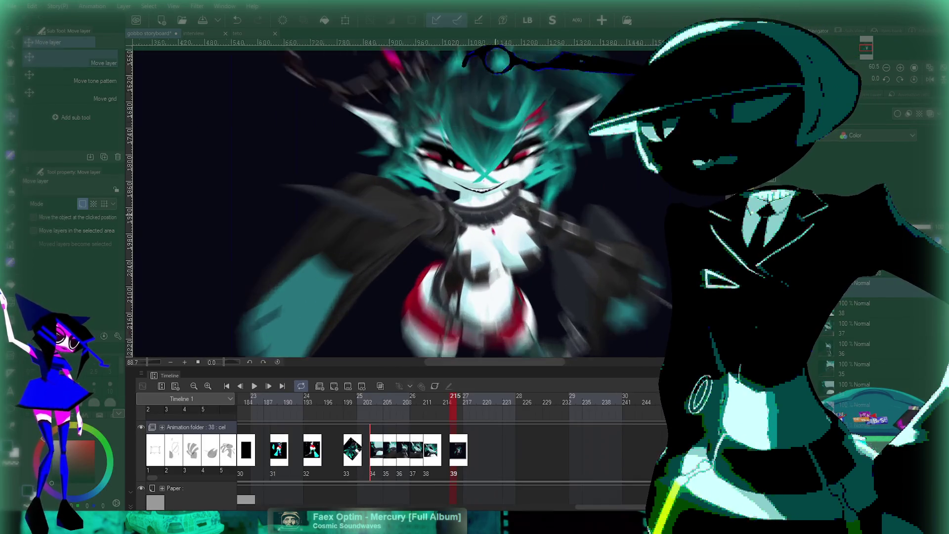
{"action": "scroll", "coordinate": [469, 197], "scroll_direction": "down", "scroll_amount": 5}
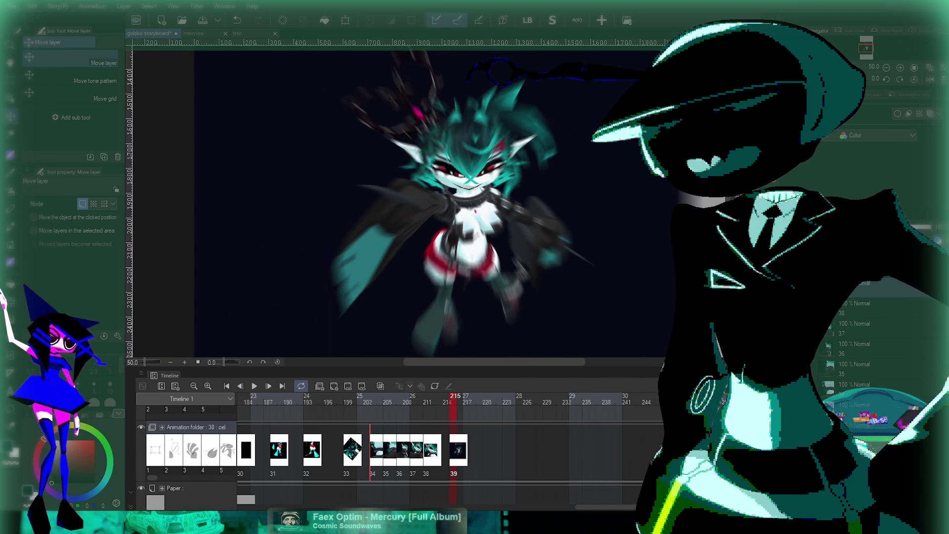
{"action": "scroll", "coordinate": [469, 198], "scroll_direction": "down", "scroll_amount": 2}
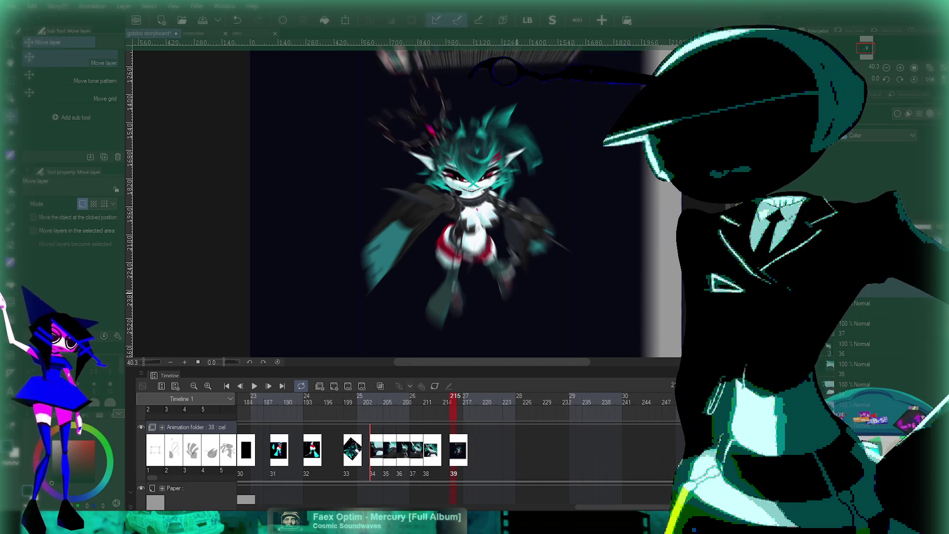
{"action": "scroll", "coordinate": [506, 198], "scroll_direction": "down", "scroll_amount": 1}
Step: Add new cel 40 at frame 217 on the Animation folder track and zoom out to view it
{"action": "key", "text": "Right"}
{"action": "left_click", "coordinate": [193, 427]}
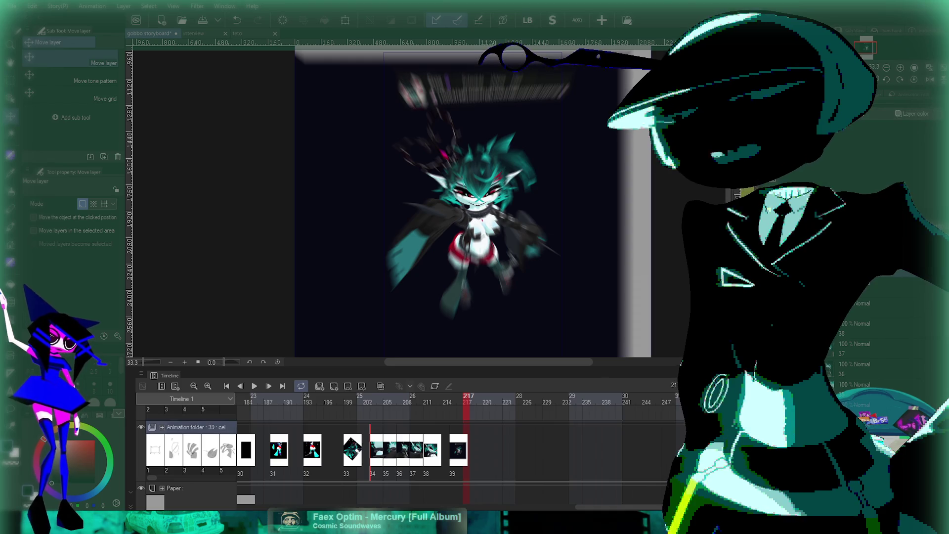
{"action": "key", "text": "ctrl+v"}
{"action": "scroll", "coordinate": [466, 203], "scroll_direction": "down", "scroll_amount": 1}
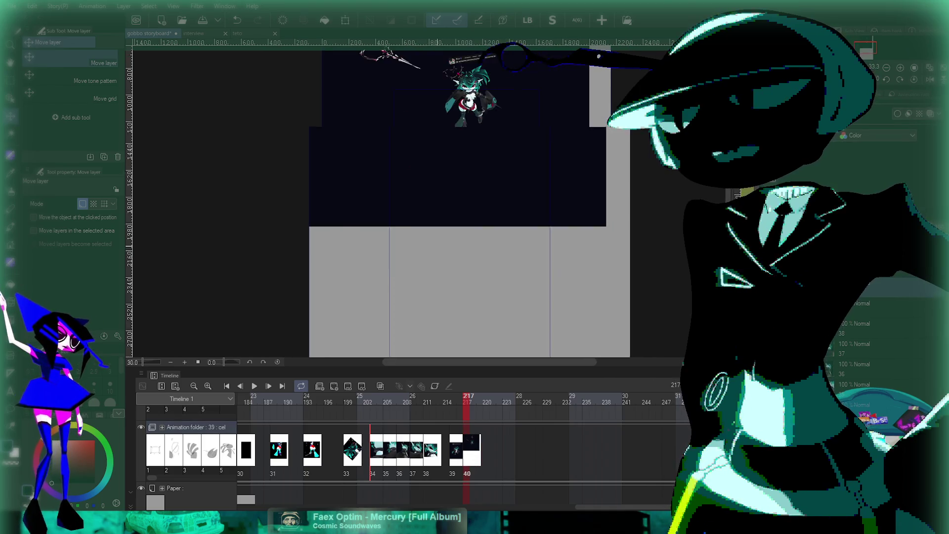
{"action": "scroll", "coordinate": [456, 208], "scroll_direction": "up", "scroll_amount": 2}
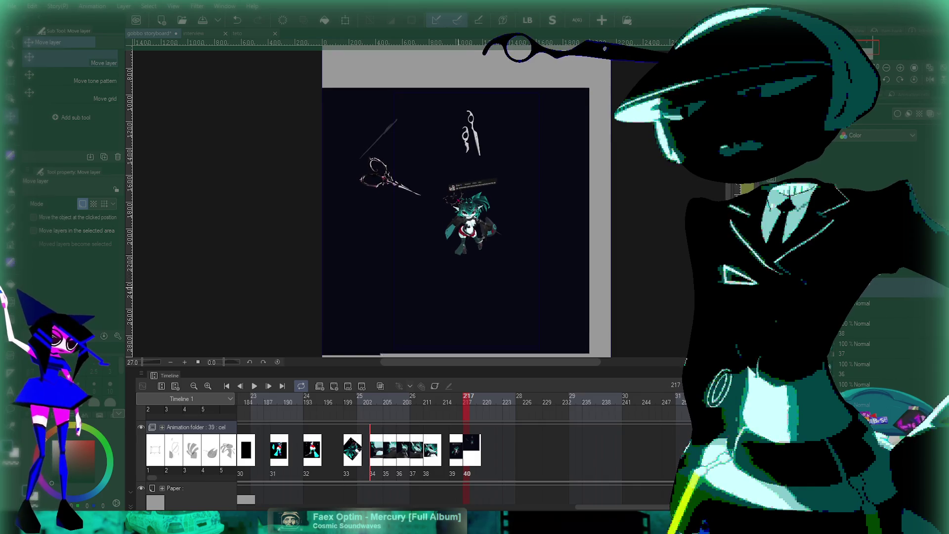
{"action": "scroll", "coordinate": [492, 240], "scroll_direction": "down", "scroll_amount": 1}
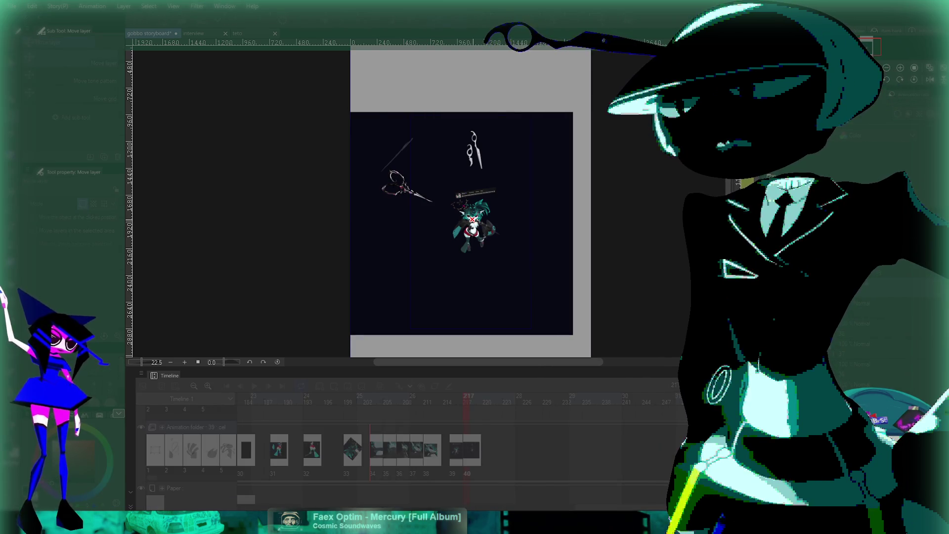
{"action": "scroll", "coordinate": [473, 217], "scroll_direction": "up", "scroll_amount": 5}
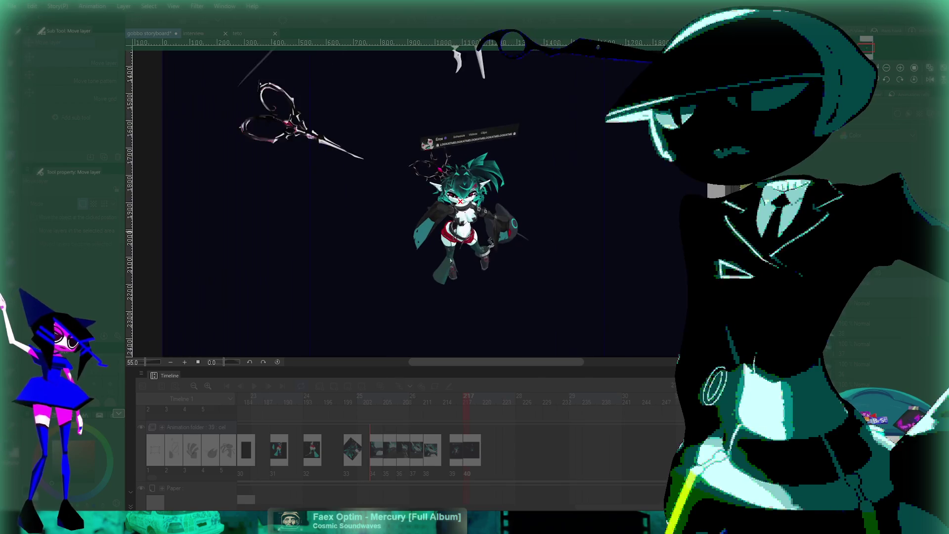
{"action": "scroll", "coordinate": [454, 192], "scroll_direction": "up", "scroll_amount": 4}
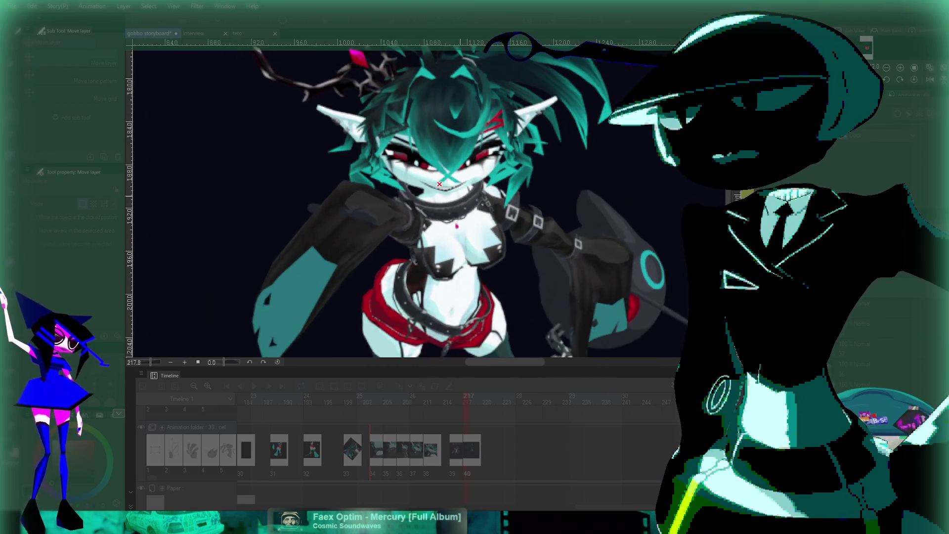
{"action": "scroll", "coordinate": [445, 187], "scroll_direction": "up", "scroll_amount": 1}
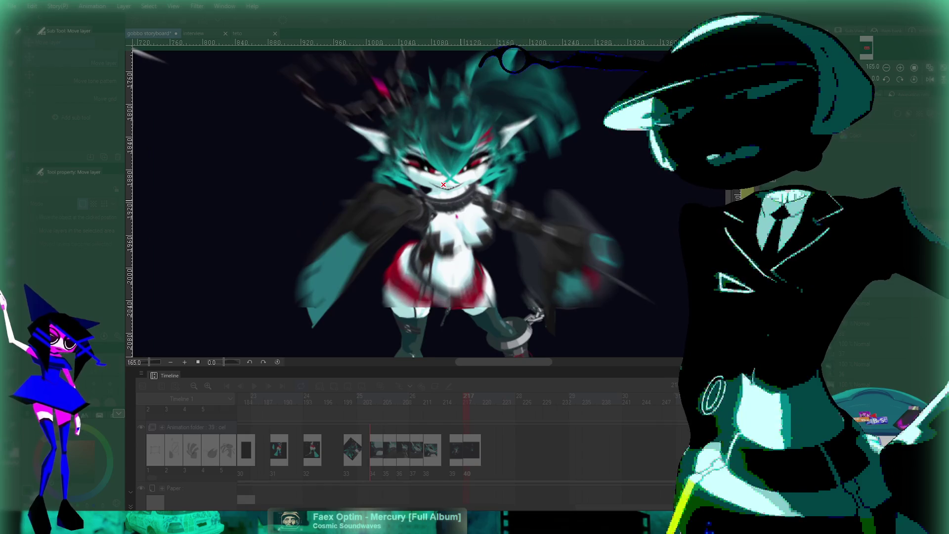
{"action": "scroll", "coordinate": [442, 182], "scroll_direction": "down", "scroll_amount": 5}
{"action": "scroll", "coordinate": [451, 167], "scroll_direction": "up", "scroll_amount": 2}
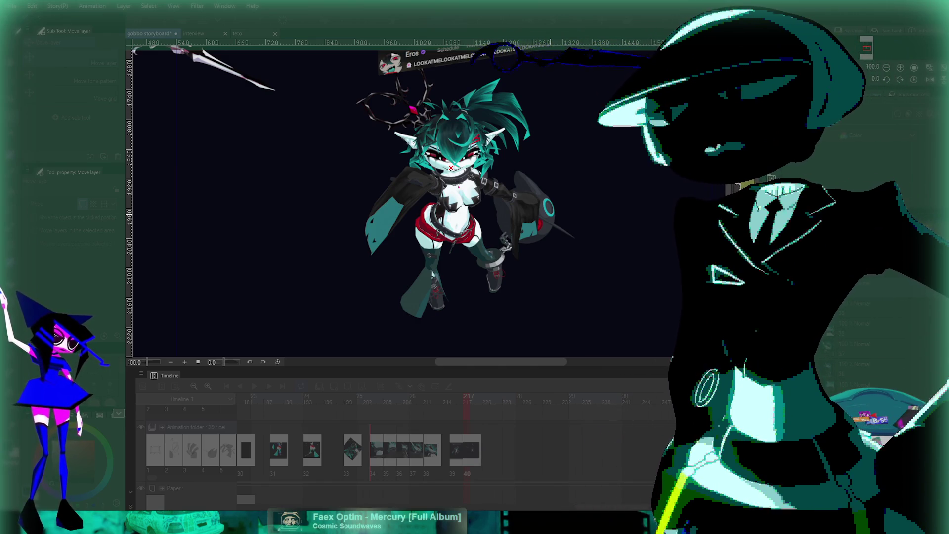
{"action": "scroll", "coordinate": [451, 168], "scroll_direction": "down", "scroll_amount": 2}
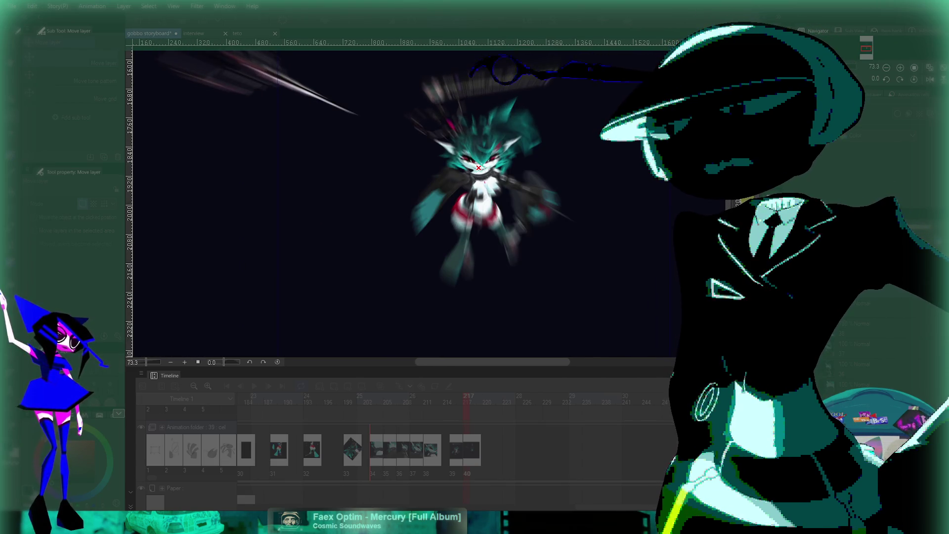
{"action": "scroll", "coordinate": [478, 167], "scroll_direction": "down", "scroll_amount": 4}
{"action": "scroll", "coordinate": [464, 128], "scroll_direction": "up", "scroll_amount": 2}
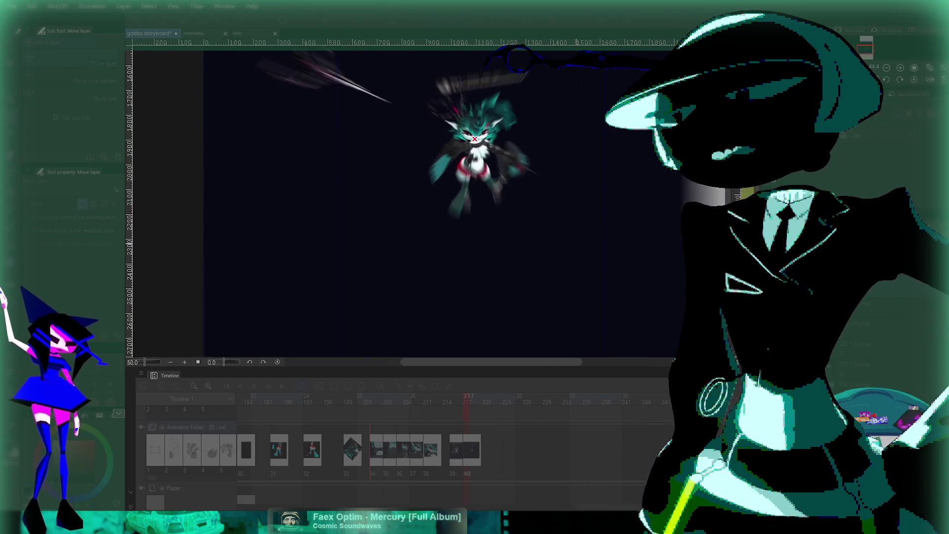
{"action": "scroll", "coordinate": [464, 129], "scroll_direction": "up", "scroll_amount": 3}
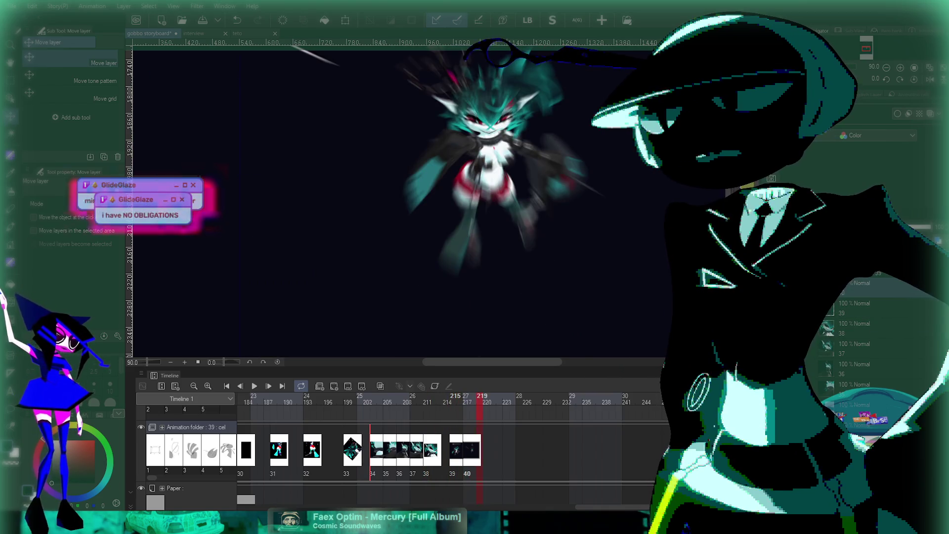
{"action": "key", "text": "ctrl+minus"}
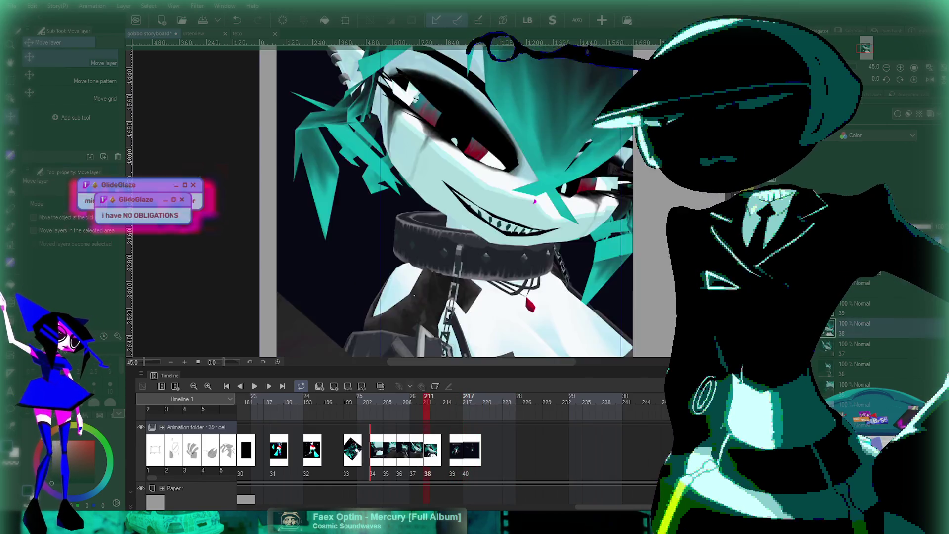
{"action": "key", "text": "space"}
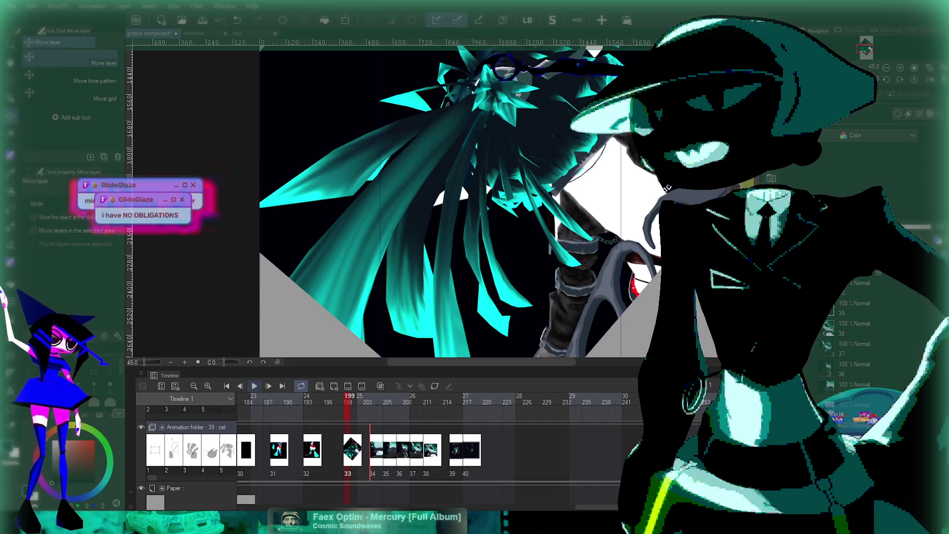
{"action": "key", "text": "space"}
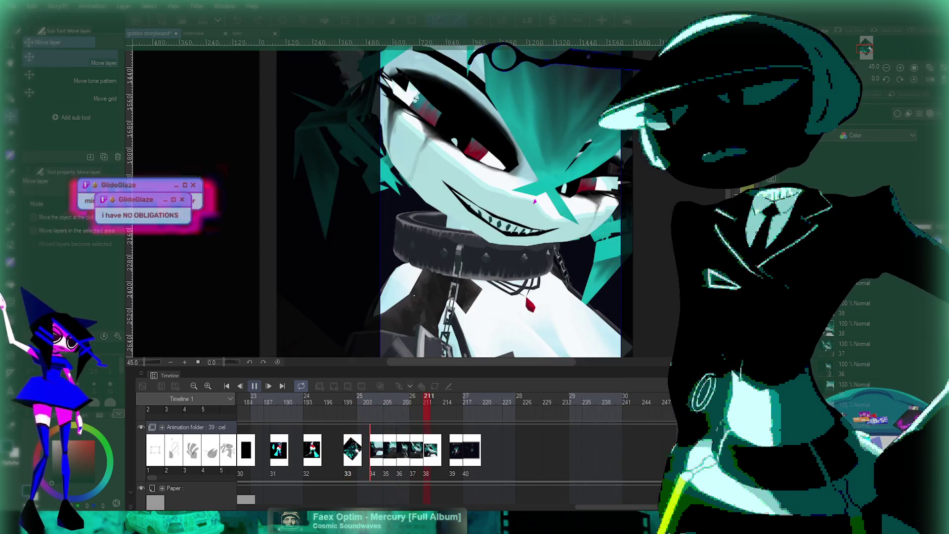
{"action": "key", "text": "space"}
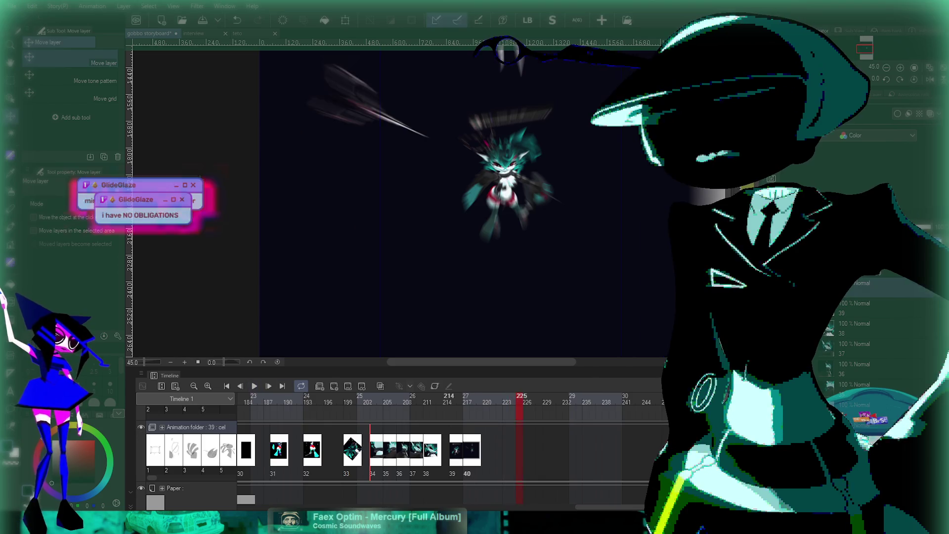
{"action": "key", "text": "Left"}
{"action": "key", "text": "Left"}
{"action": "key", "text": "Left"}
{"action": "key", "text": "Left"}
{"action": "key", "text": "Left"}
{"action": "key", "text": "Left"}
{"action": "key", "text": "Left"}
{"action": "key", "text": "Left"}
{"action": "key", "text": "Left"}
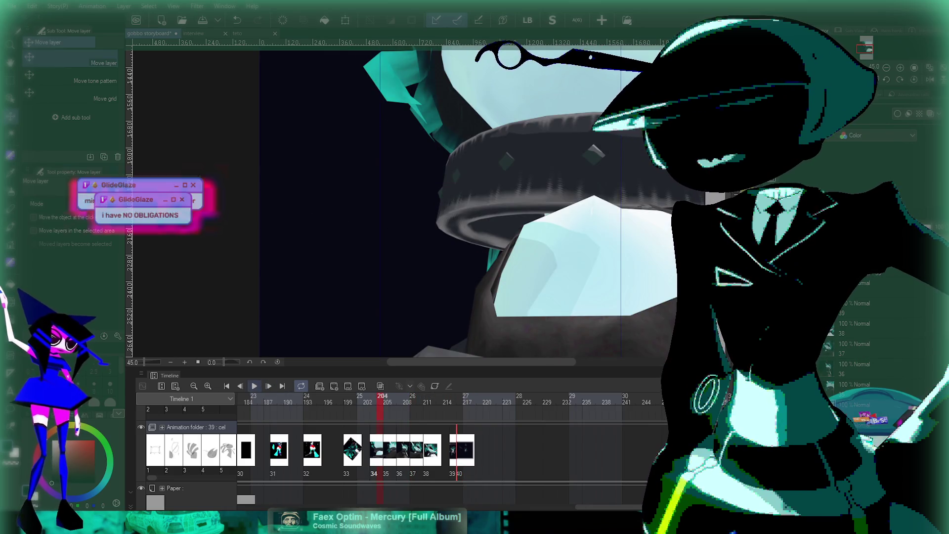
{"action": "key", "text": "space"}
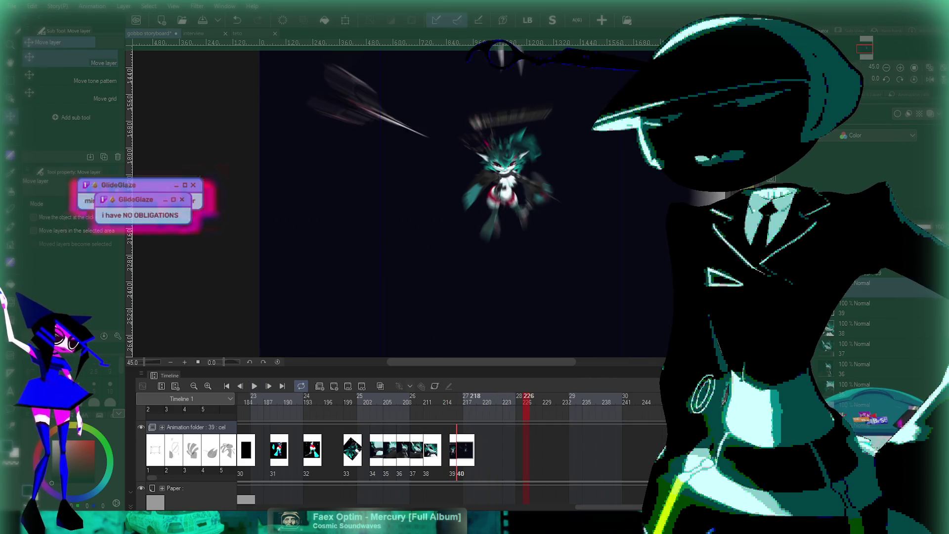
{"action": "key", "text": "space"}
{"action": "key", "text": "Left"}
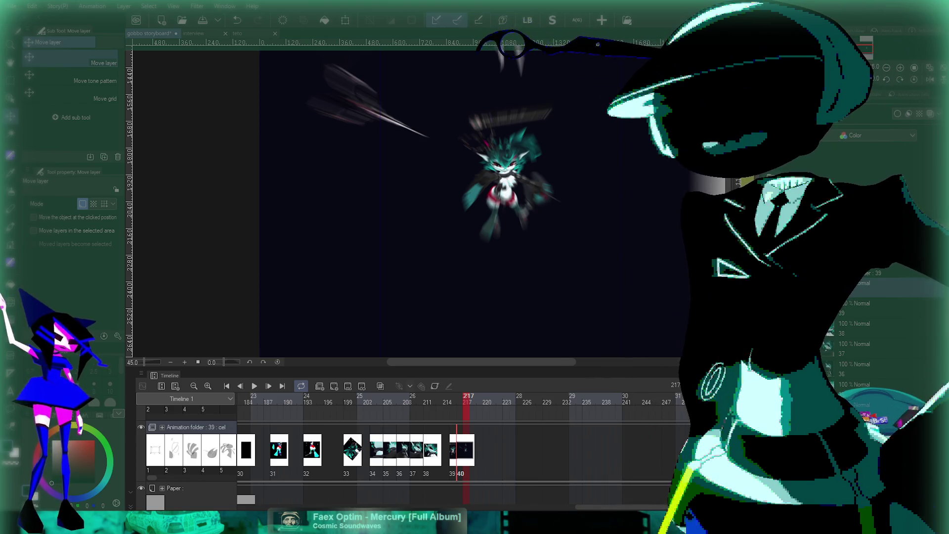
{"action": "key", "text": "ctrl+shift+n"}
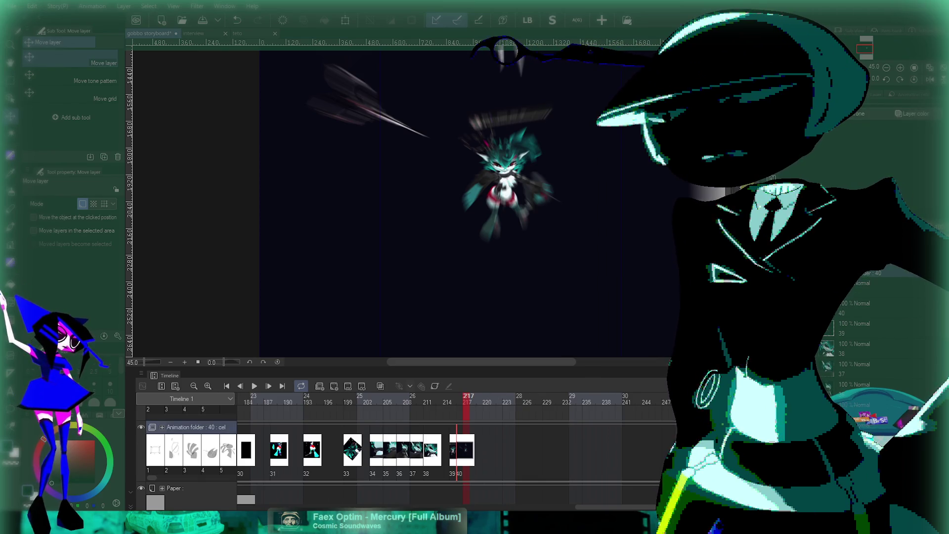
Step: Create blank cel 42 after cel 41 and fit the whole sketch frame into view
{"action": "key", "text": "ctrl+shift+n"}
{"action": "key", "text": "ctrl+0"}
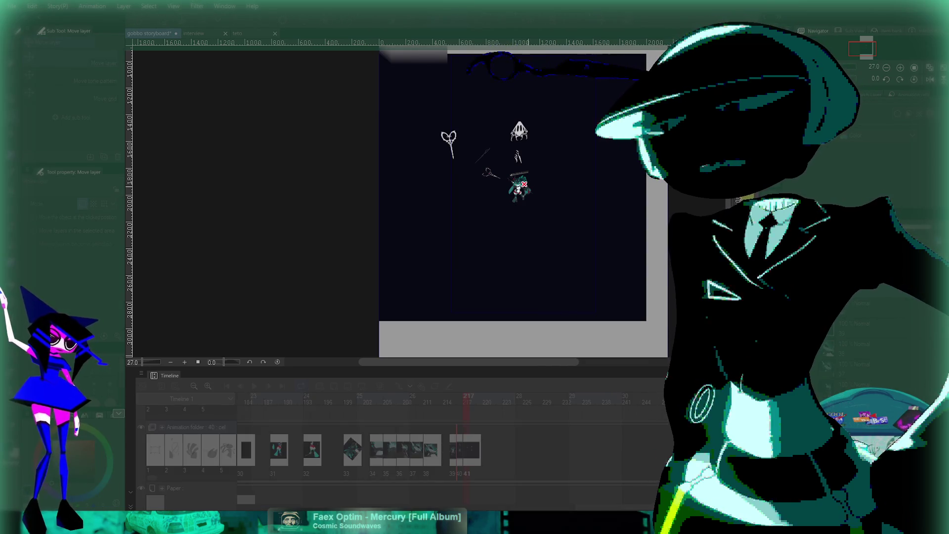
{"action": "scroll", "coordinate": [519, 184], "scroll_direction": "up", "scroll_amount": 3}
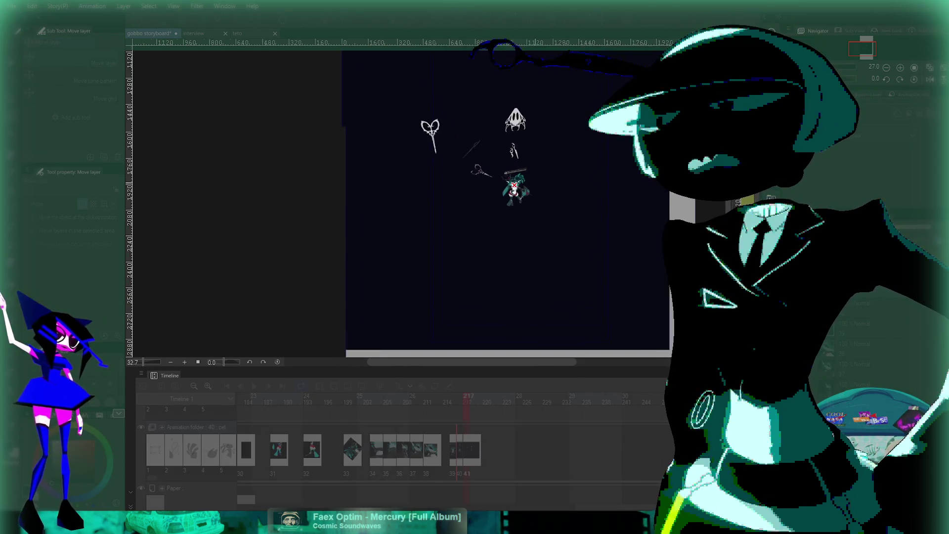
{"action": "scroll", "coordinate": [521, 189], "scroll_direction": "up", "scroll_amount": 8}
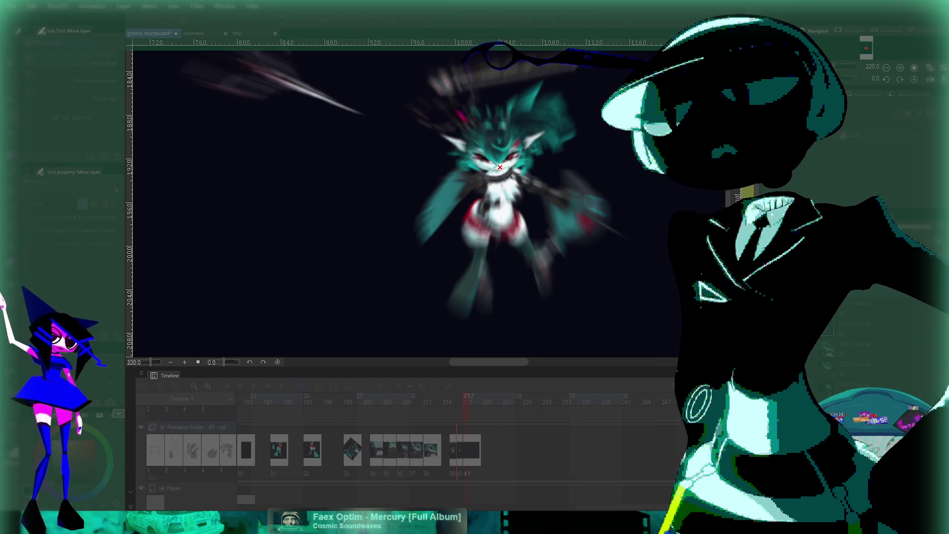
{"action": "scroll", "coordinate": [500, 167], "scroll_direction": "down", "scroll_amount": 6}
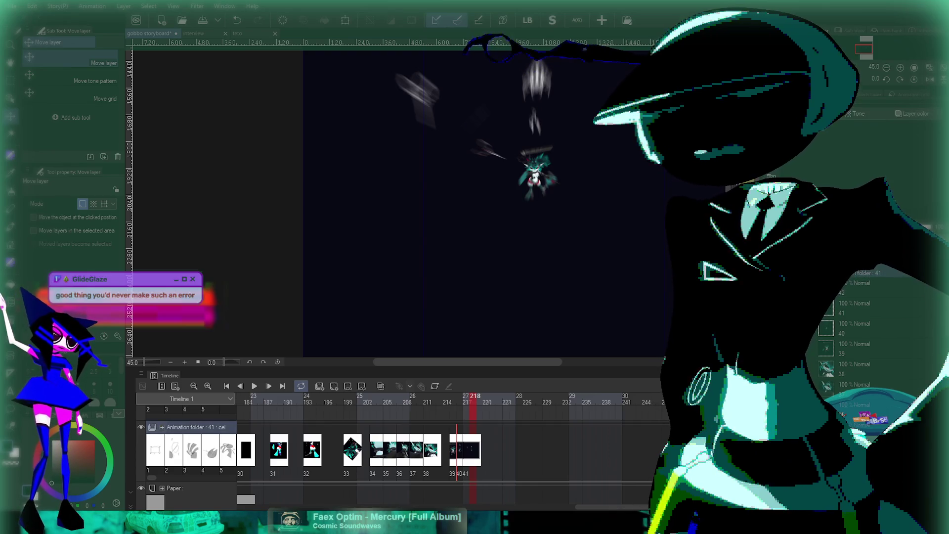
{"action": "scroll", "coordinate": [558, 282], "scroll_direction": "down", "scroll_amount": 2}
{"action": "scroll", "coordinate": [542, 217], "scroll_direction": "up", "scroll_amount": 1}
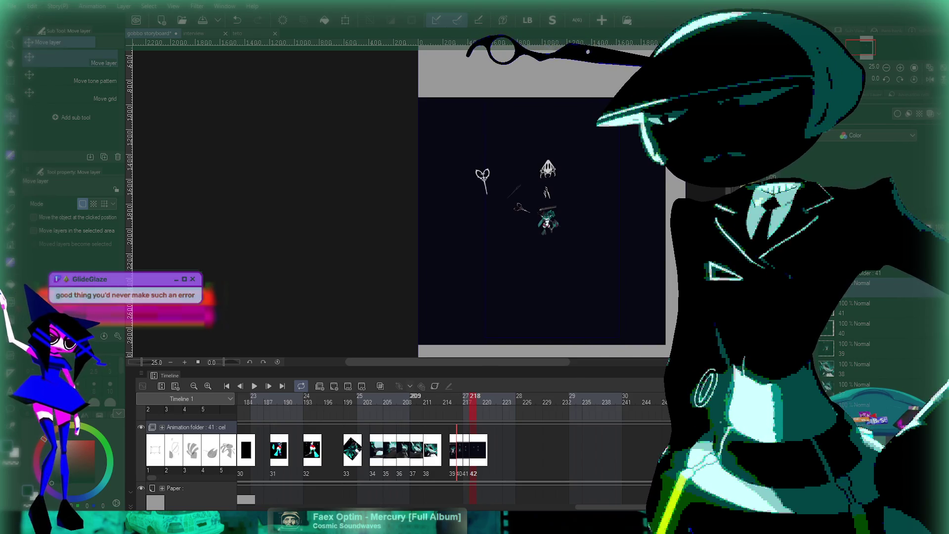
Step: Play the animation from frames 209 and 207 to review the lead-up to the new cels
{"action": "left_click", "coordinate": [414, 400]}
{"action": "scroll", "coordinate": [543, 208], "scroll_direction": "up", "scroll_amount": 2}
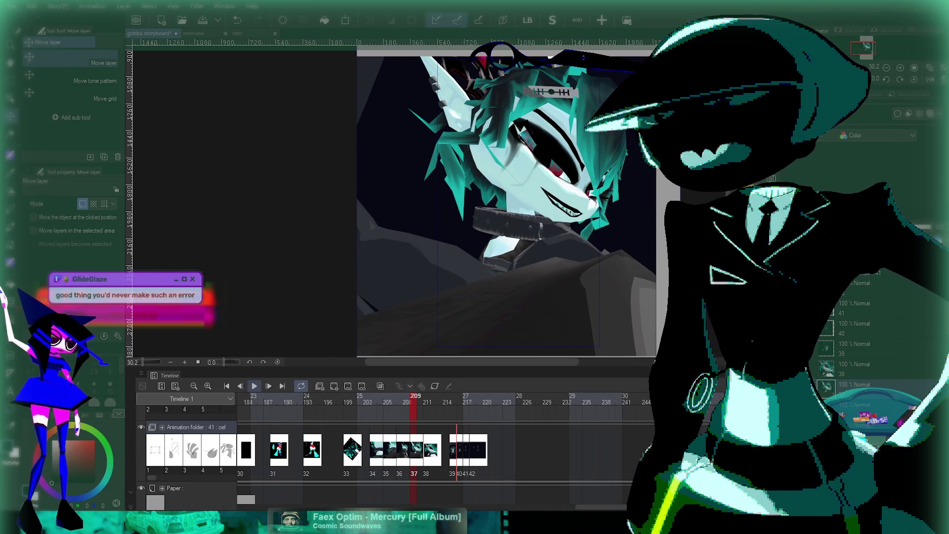
{"action": "left_click", "coordinate": [254, 386]}
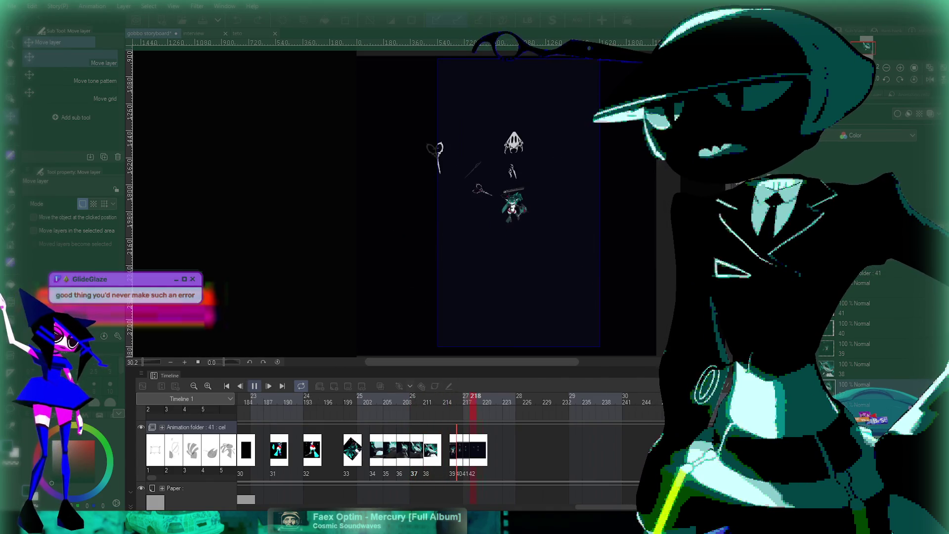
{"action": "left_click", "coordinate": [254, 386]}
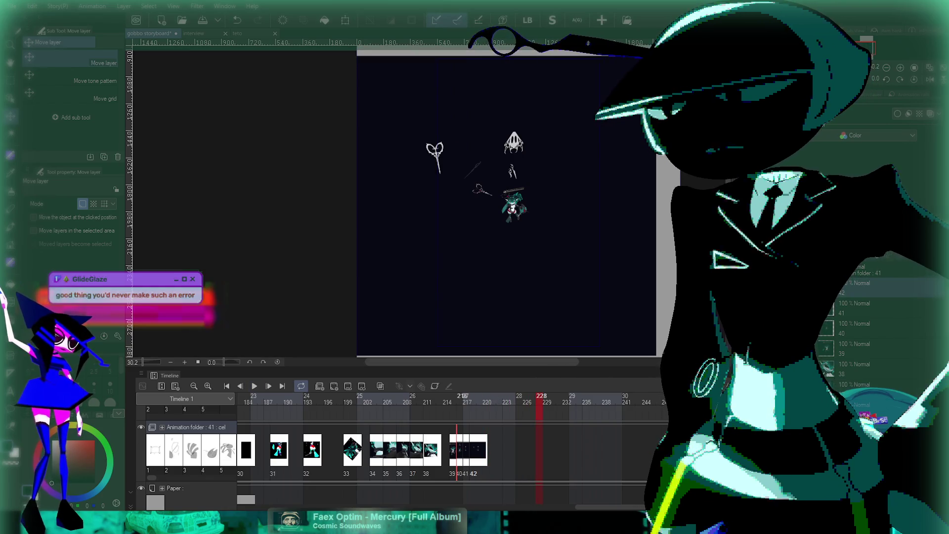
{"action": "left_click", "coordinate": [400, 398]}
{"action": "left_click", "coordinate": [254, 385]}
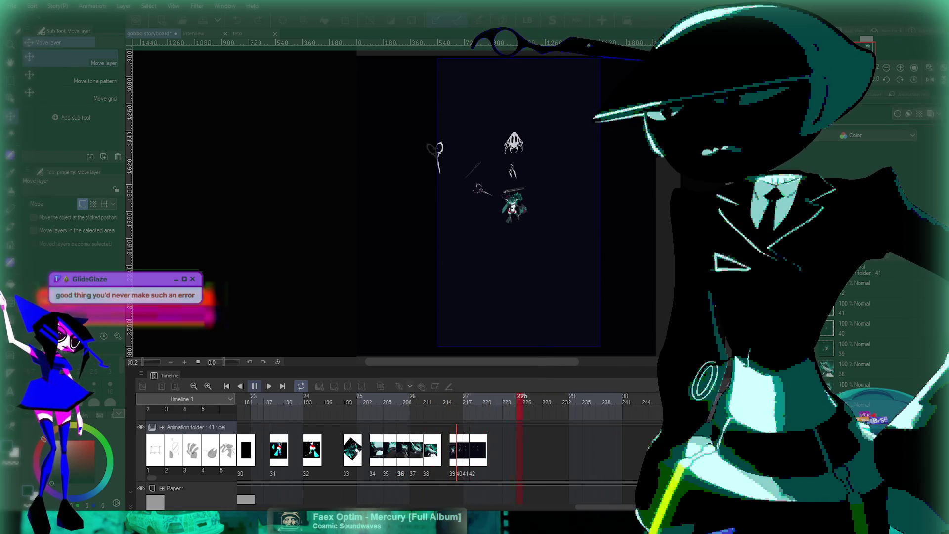
Step: Shift cel 42 later to frame 220 and check the timing between cels 41 and 42 in playback
{"action": "mouse_move", "coordinate": [456, 450]}
{"action": "left_mouse_down"}
{"action": "mouse_move", "coordinate": [483, 450]}
{"action": "mouse_move", "coordinate": [470, 450]}
{"action": "left_mouse_up"}
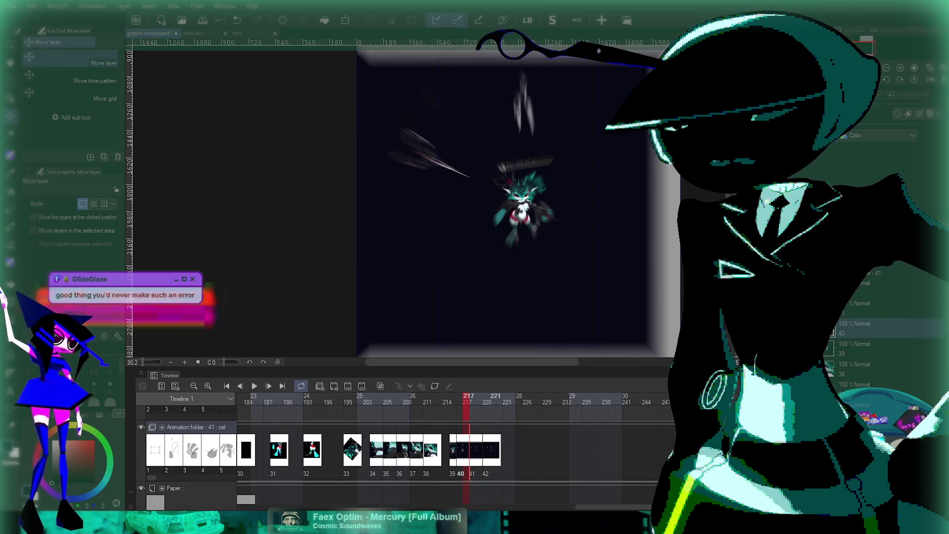
{"action": "left_click_drag", "start_coordinate": [467, 450], "coordinate": [490, 450]}
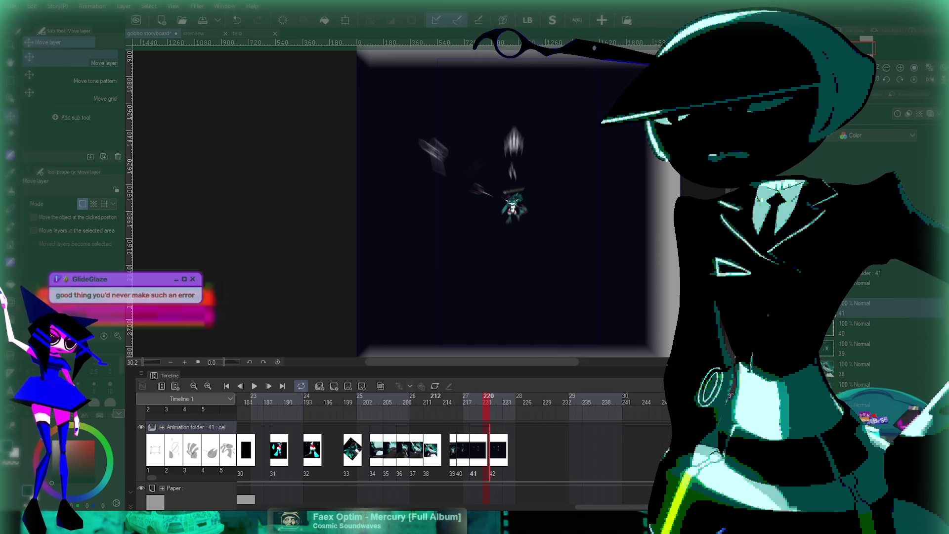
{"action": "key", "text": "space"}
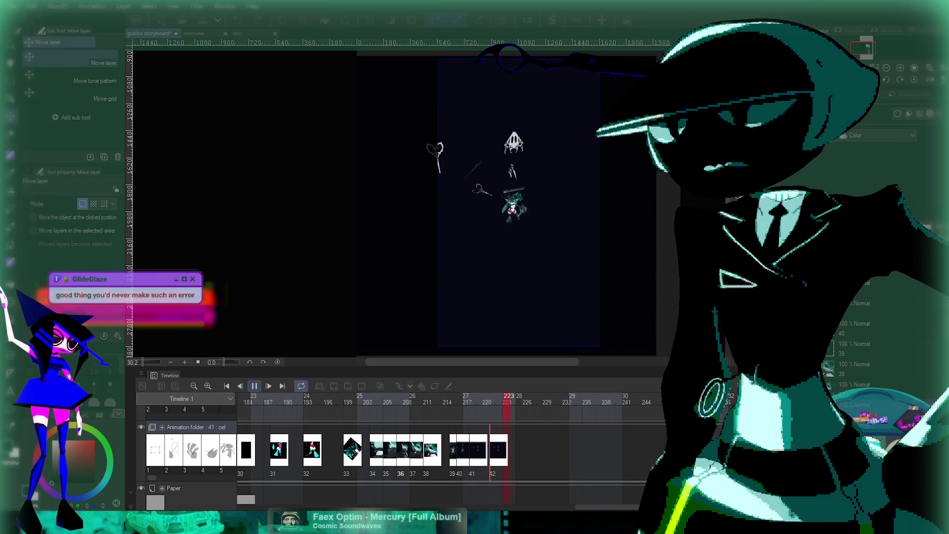
{"action": "key", "text": "space"}
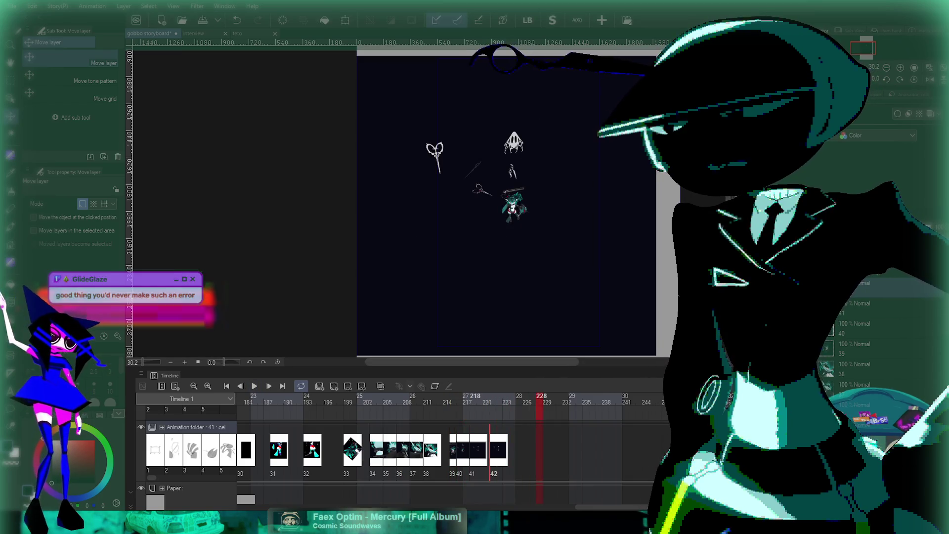
{"action": "left_click", "coordinate": [473, 402]}
{"action": "left_click", "coordinate": [495, 401]}
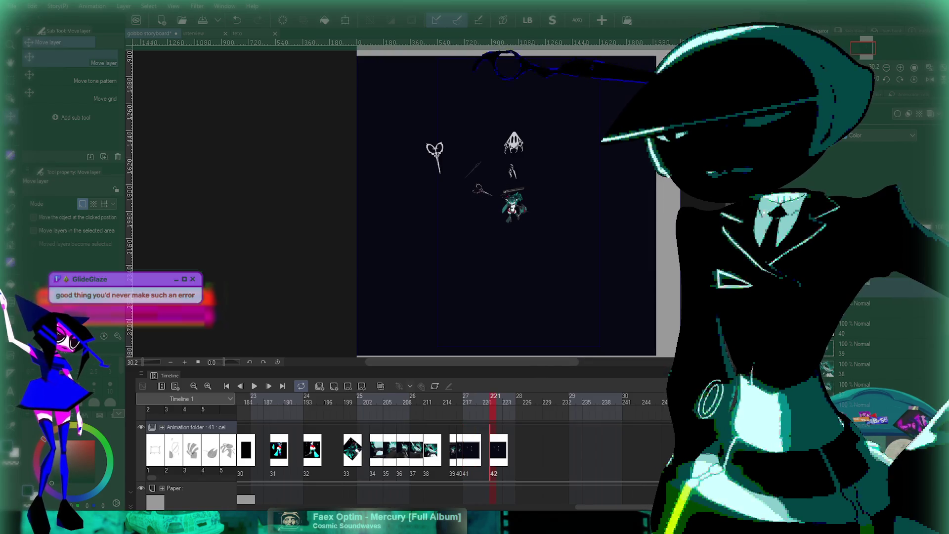
{"action": "key", "text": "space"}
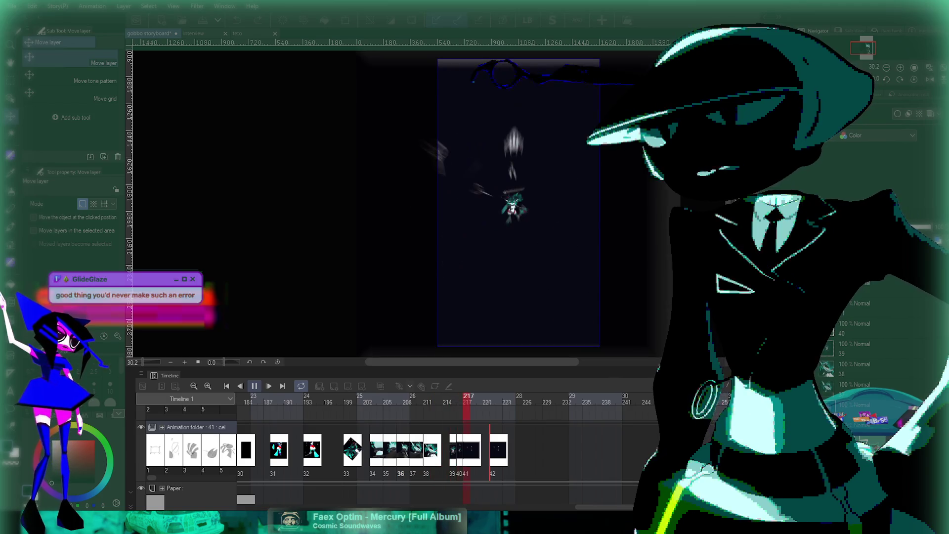
{"action": "key", "text": "space"}
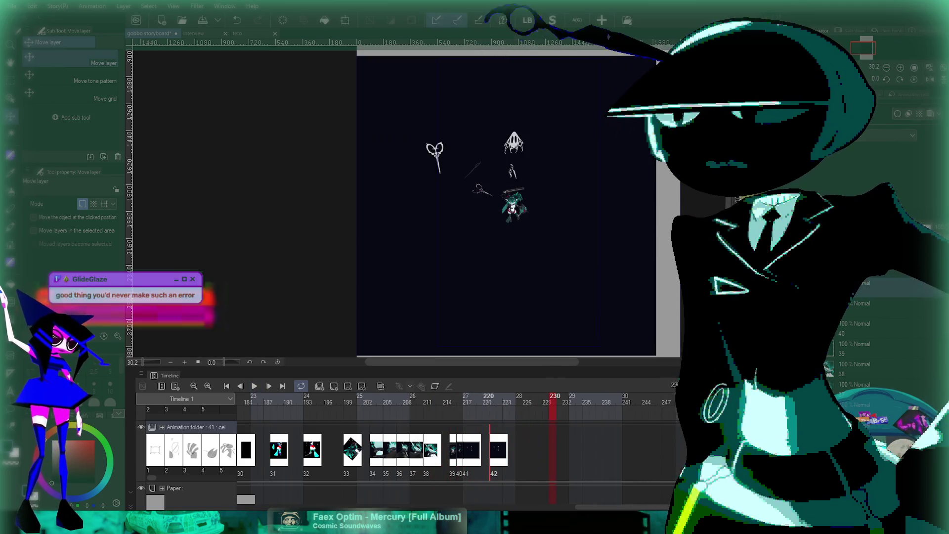
Step: Move cel 42 back to frame 219, right after cel 41, and replay to confirm
{"action": "left_click_drag", "start_coordinate": [499, 450], "coordinate": [485, 450]}
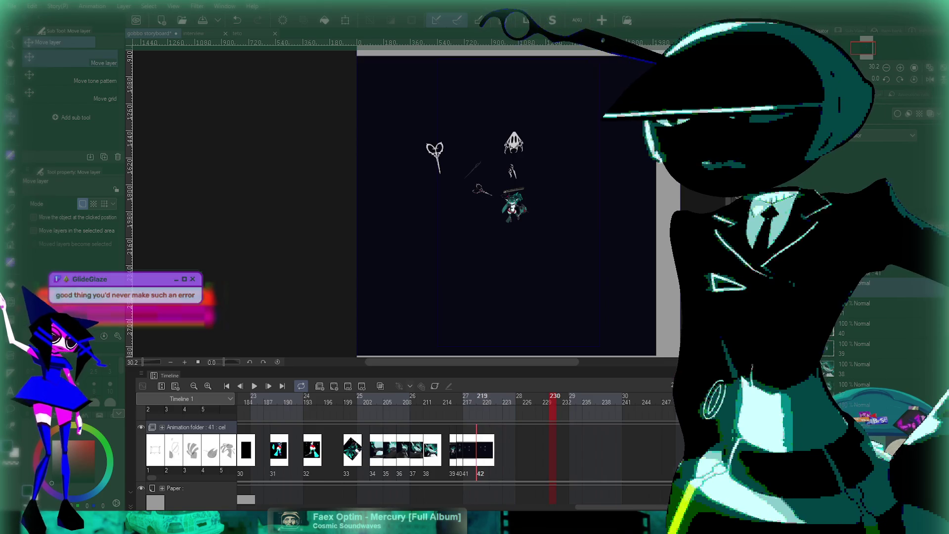
{"action": "key", "text": "space"}
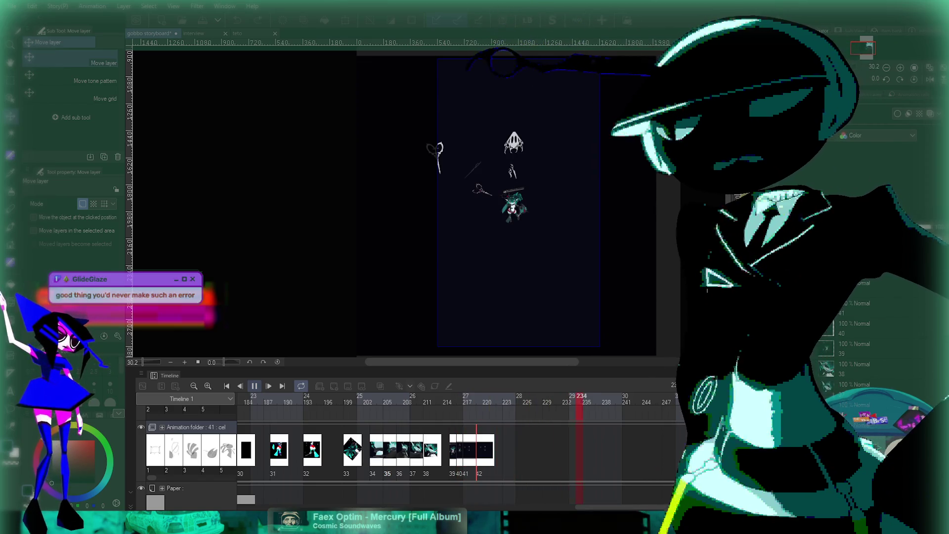
{"action": "key", "text": "space"}
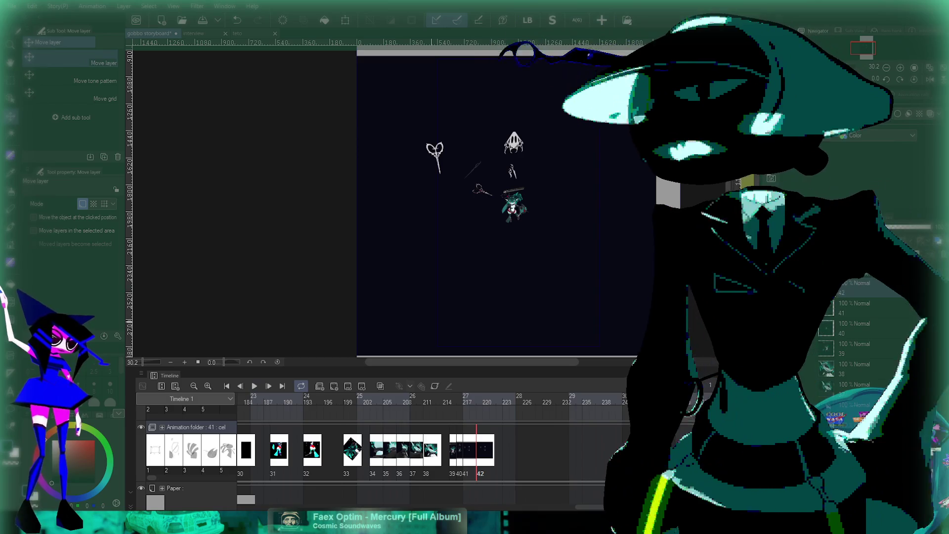
{"action": "scroll", "coordinate": [531, 203], "scroll_direction": "up", "scroll_amount": 3}
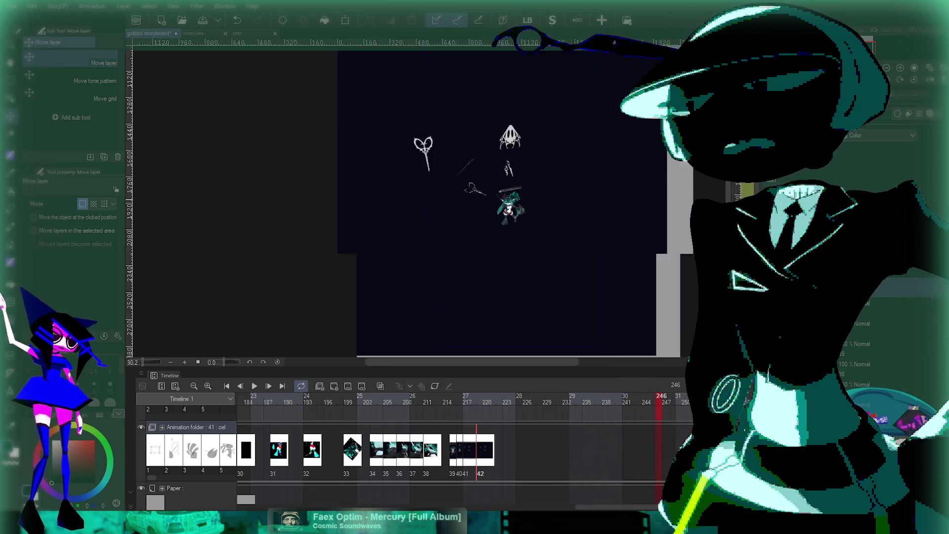
{"action": "scroll", "coordinate": [499, 200], "scroll_direction": "up", "scroll_amount": 5}
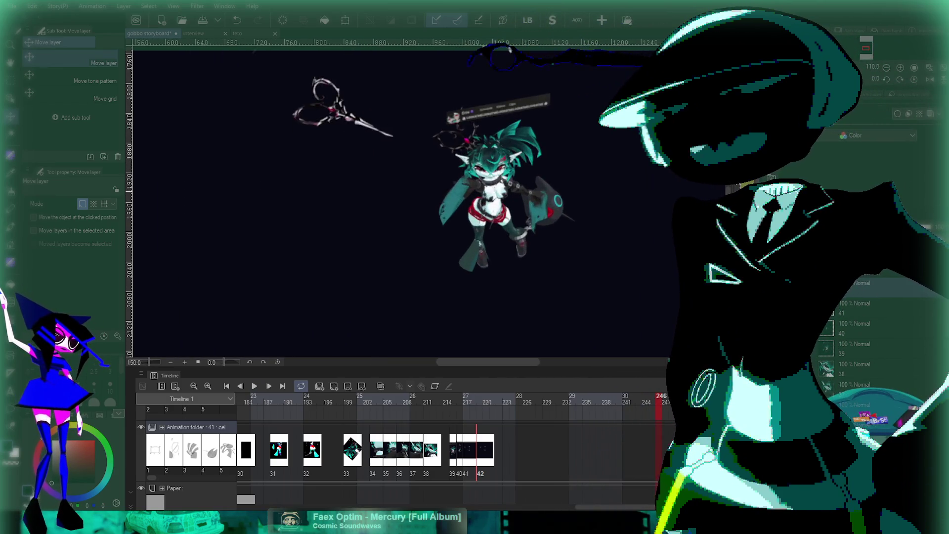
{"action": "scroll", "coordinate": [500, 203], "scroll_direction": "down", "scroll_amount": 4}
{"action": "scroll", "coordinate": [499, 202], "scroll_direction": "up", "scroll_amount": 2}
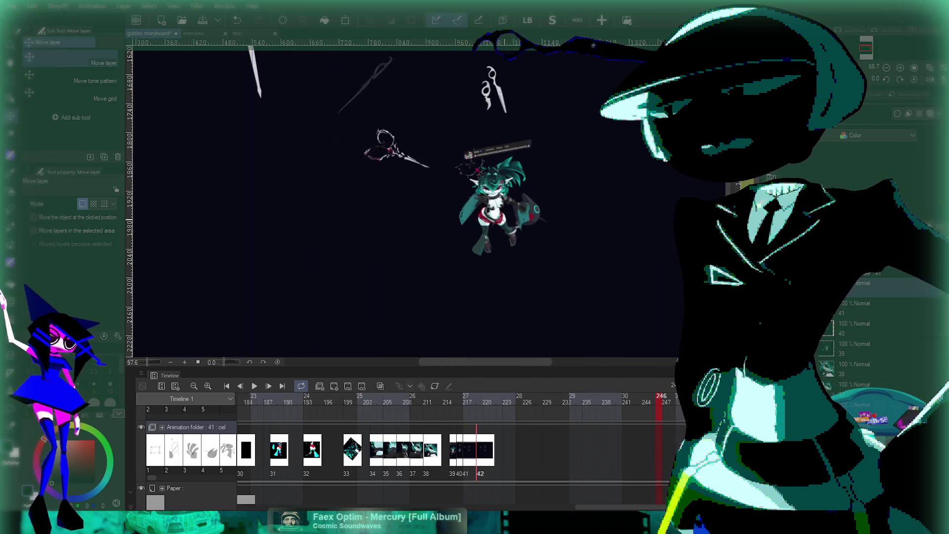
{"action": "scroll", "coordinate": [499, 203], "scroll_direction": "down", "scroll_amount": 2}
{"action": "scroll", "coordinate": [499, 203], "scroll_direction": "up", "scroll_amount": 4}
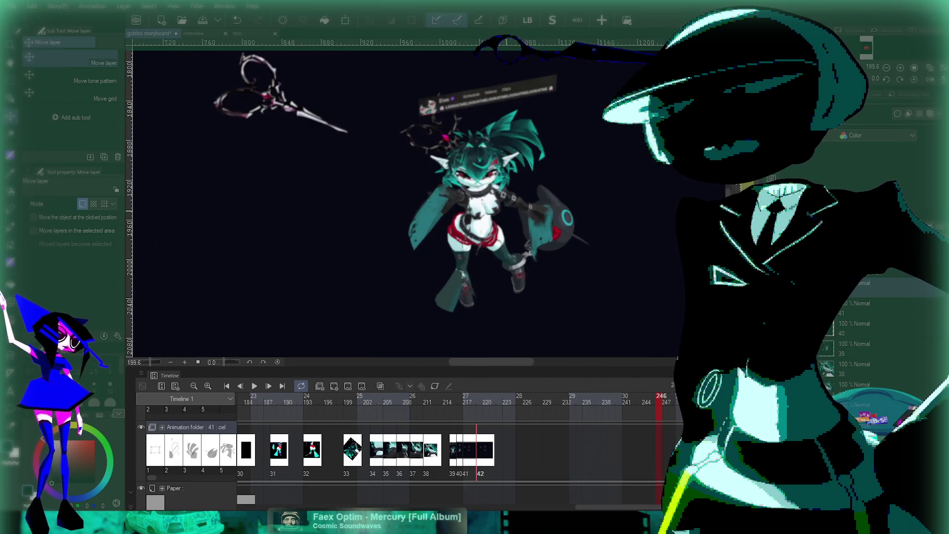
{"action": "scroll", "coordinate": [500, 202], "scroll_direction": "down", "scroll_amount": 2}
{"action": "scroll", "coordinate": [499, 202], "scroll_direction": "up", "scroll_amount": 2}
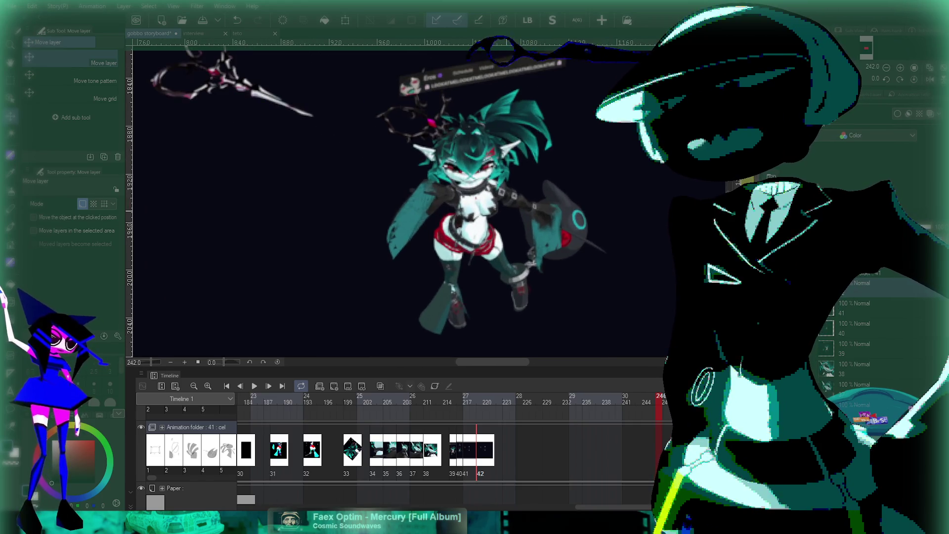
{"action": "scroll", "coordinate": [499, 203], "scroll_direction": "down", "scroll_amount": 1}
{"action": "scroll", "coordinate": [499, 203], "scroll_direction": "down", "scroll_amount": 4}
{"action": "scroll", "coordinate": [499, 203], "scroll_direction": "up", "scroll_amount": 1}
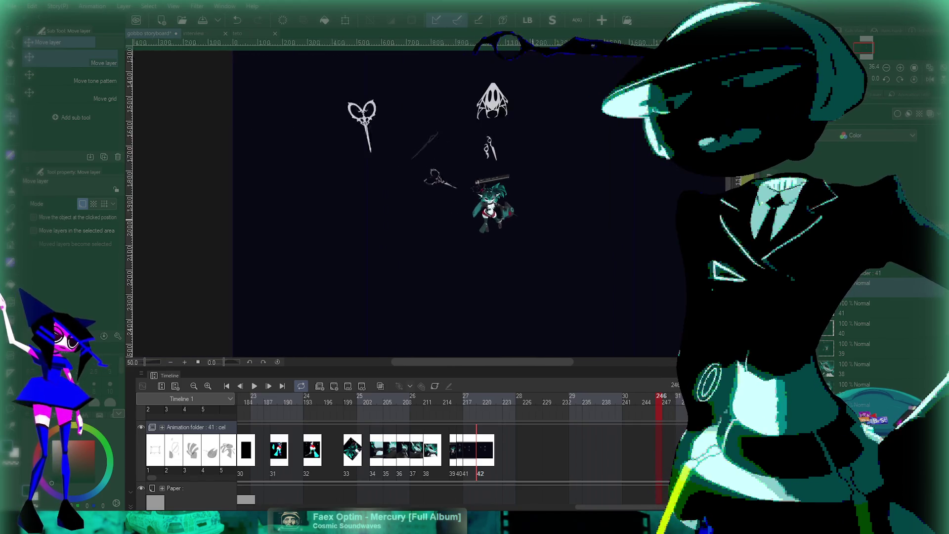
{"action": "scroll", "coordinate": [395, 445], "scroll_direction": "down", "scroll_amount": 1}
{"action": "scroll", "coordinate": [395, 445], "scroll_direction": "up", "scroll_amount": 1}
{"action": "scroll", "coordinate": [396, 445], "scroll_direction": "right", "scroll_amount": 2}
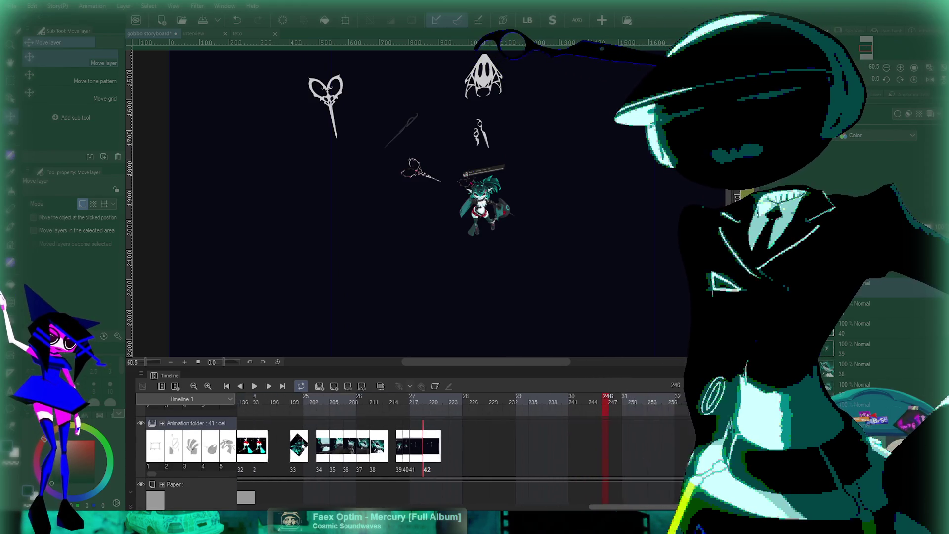
{"action": "scroll", "coordinate": [396, 445], "scroll_direction": "right", "scroll_amount": 2}
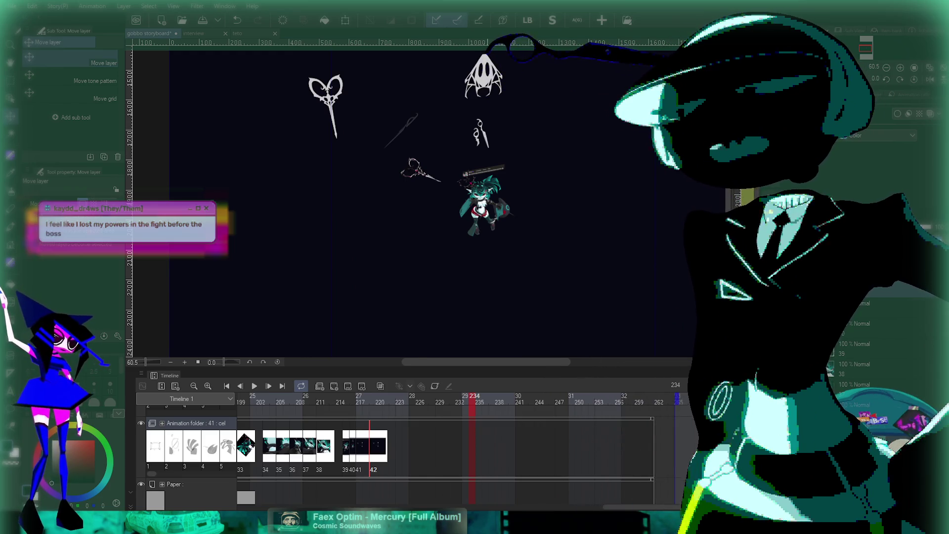
{"action": "scroll", "coordinate": [484, 197], "scroll_direction": "up", "scroll_amount": 3}
{"action": "scroll", "coordinate": [485, 198], "scroll_direction": "down", "scroll_amount": 3}
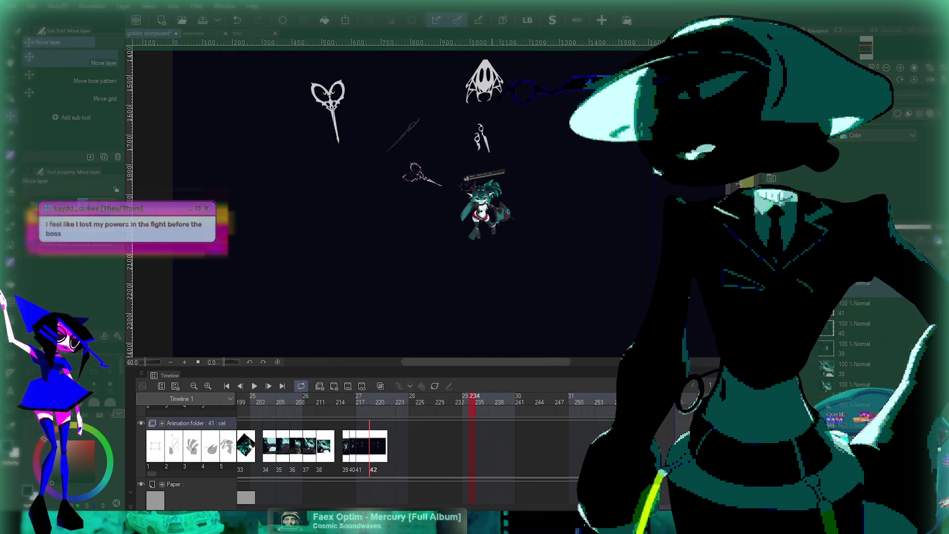
{"action": "scroll", "coordinate": [489, 233], "scroll_direction": "down", "scroll_amount": 2}
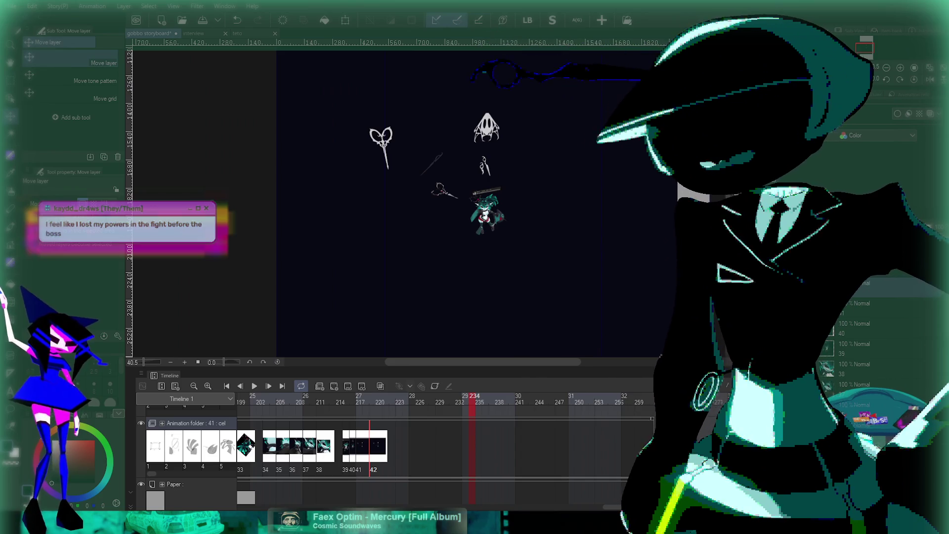
{"action": "scroll", "coordinate": [445, 445], "scroll_direction": "left", "scroll_amount": 5}
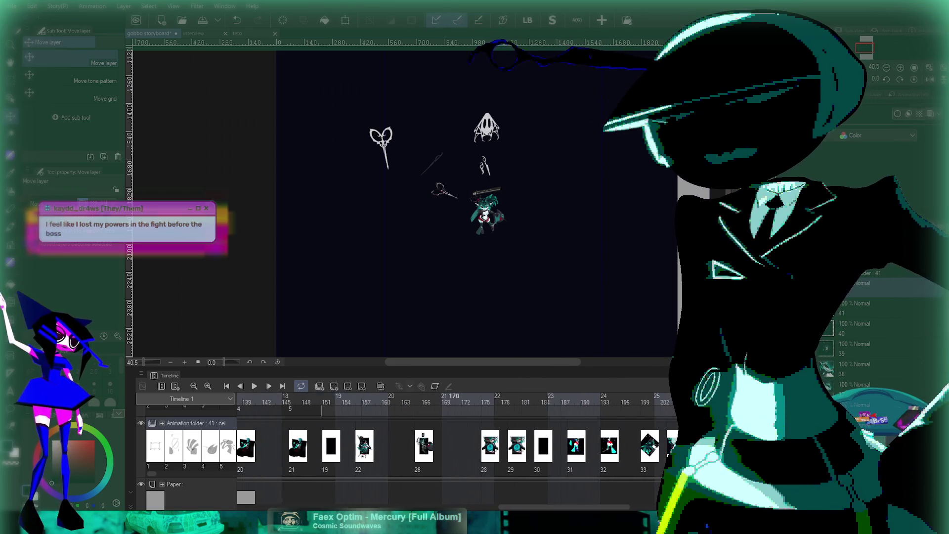
Step: Play from frame 162, stop on cel 31, then scrub the playhead to cel 32 at frame 194
{"action": "key", "text": "space"}
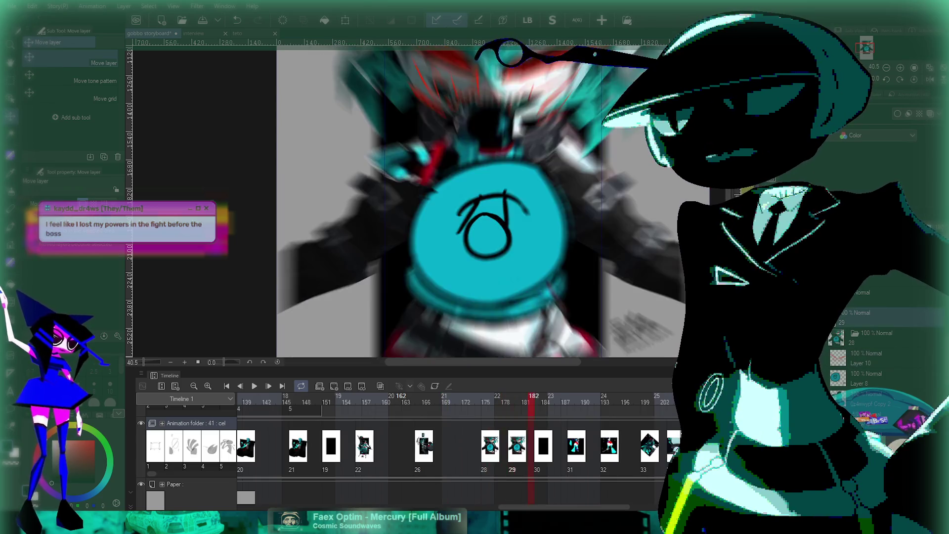
{"action": "key", "text": "space"}
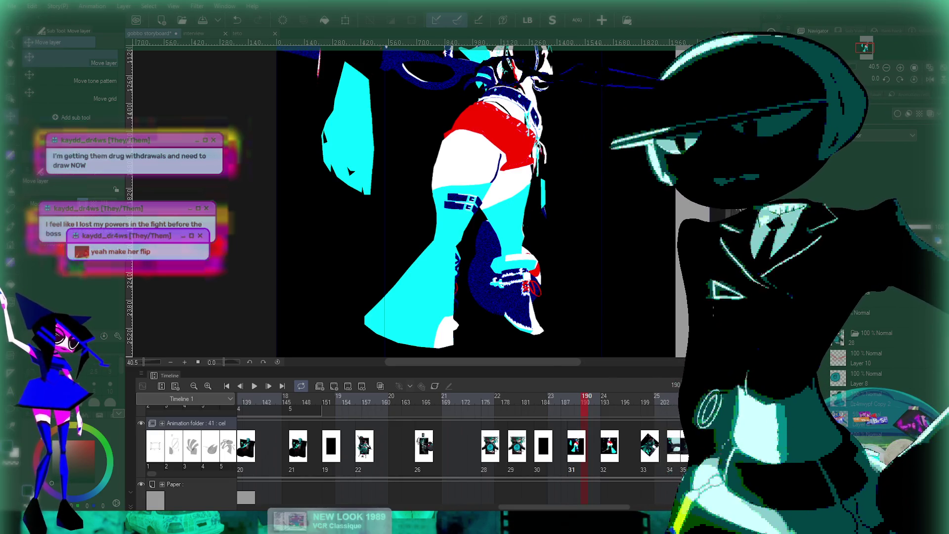
{"action": "scroll", "coordinate": [425, 445], "scroll_direction": "right", "scroll_amount": 5}
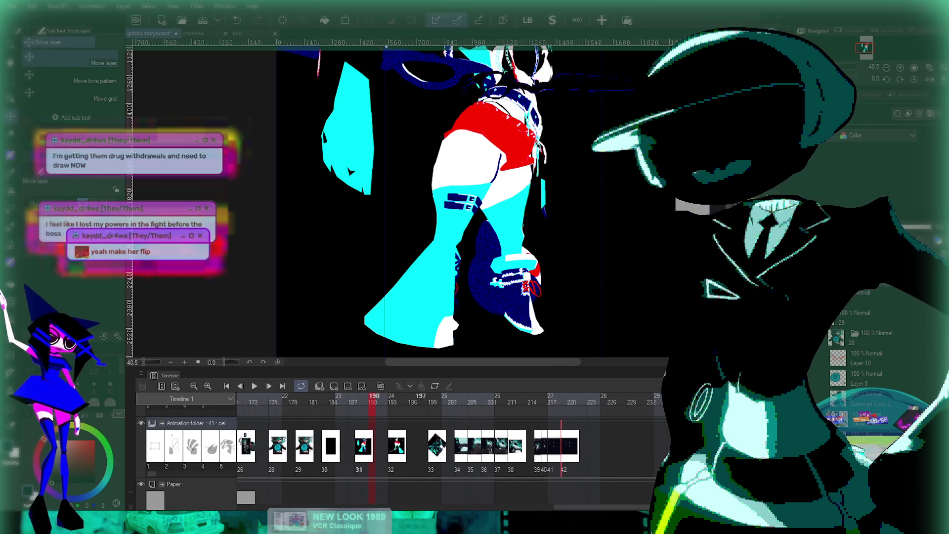
{"action": "mouse_move", "coordinate": [372, 398]}
{"action": "left_mouse_down"}
{"action": "mouse_move", "coordinate": [459, 398]}
{"action": "mouse_move", "coordinate": [398, 398]}
{"action": "left_mouse_up"}
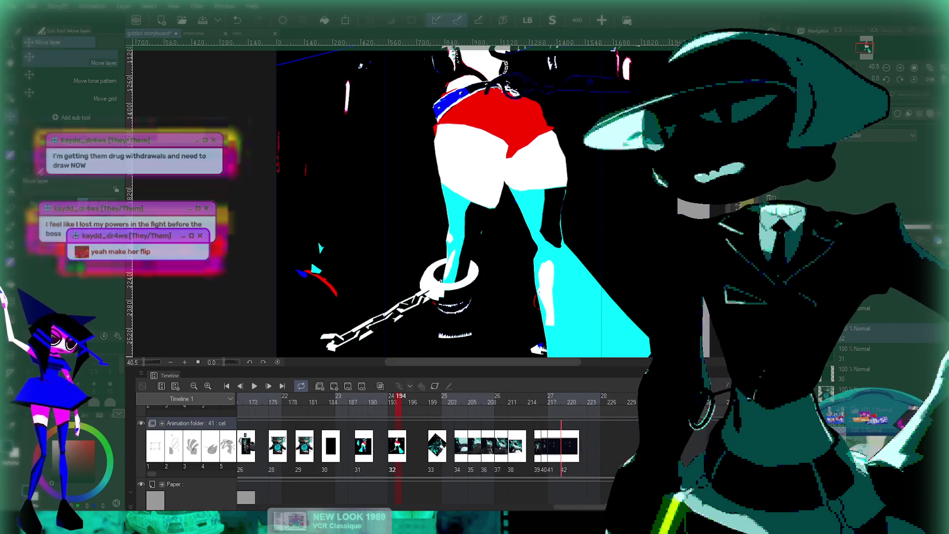
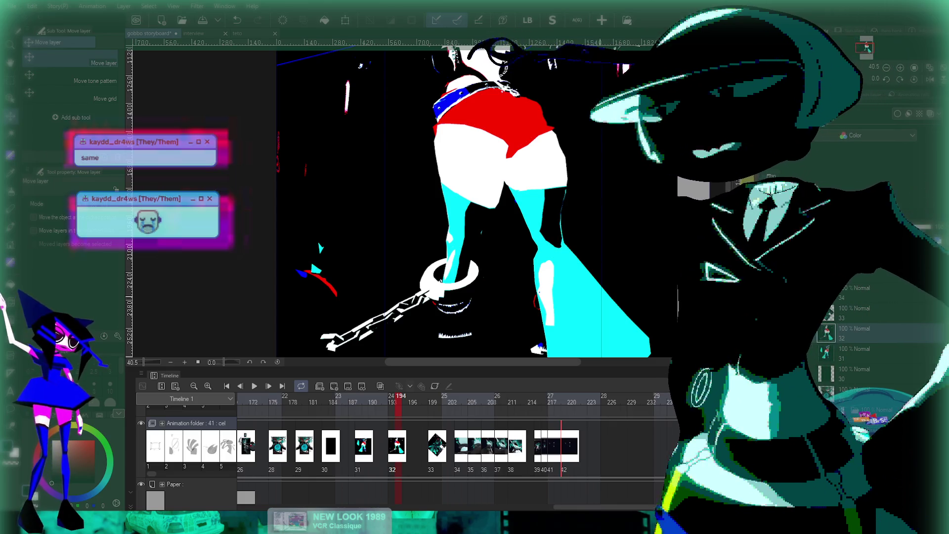
Step: Move the animatic playhead from frame 202 forward to the later render cel at frame 205
{"action": "left_click", "coordinate": [452, 398]}
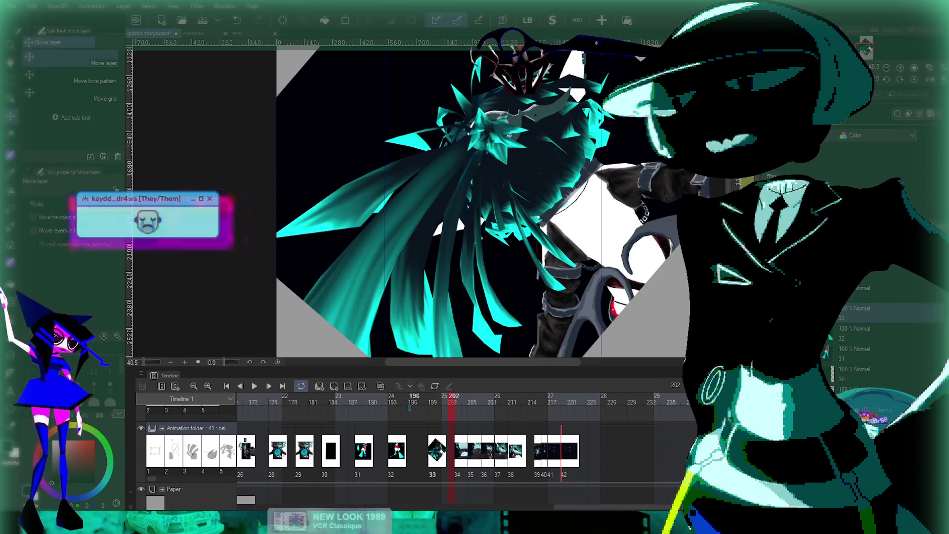
{"action": "key", "text": "Right"}
{"action": "key", "text": "Right"}
{"action": "key", "text": "Right"}
{"action": "key", "text": "Right"}
{"action": "key", "text": "Right"}
{"action": "key", "text": "Right"}
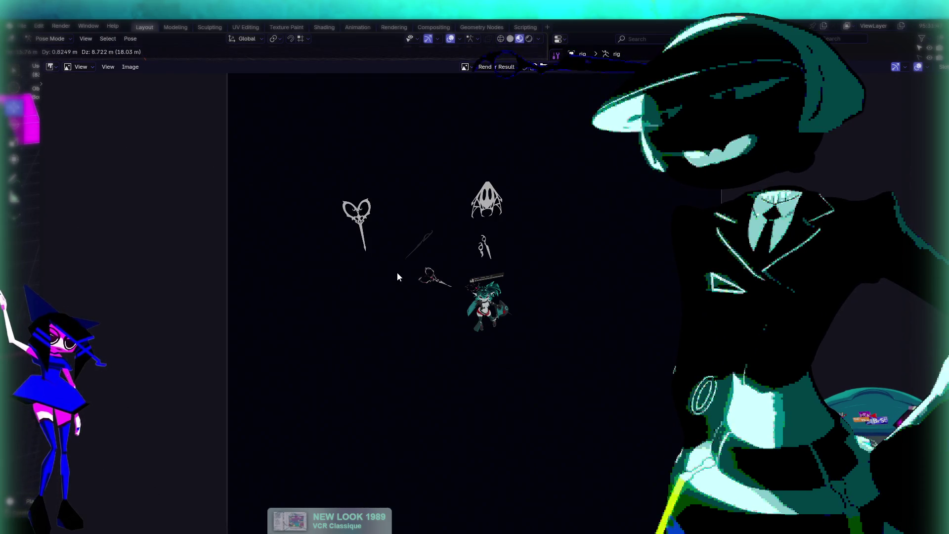
Step: Move and trackball-rotate the pose bones so the character sits beside the scissors
{"action": "key", "text": "g"}
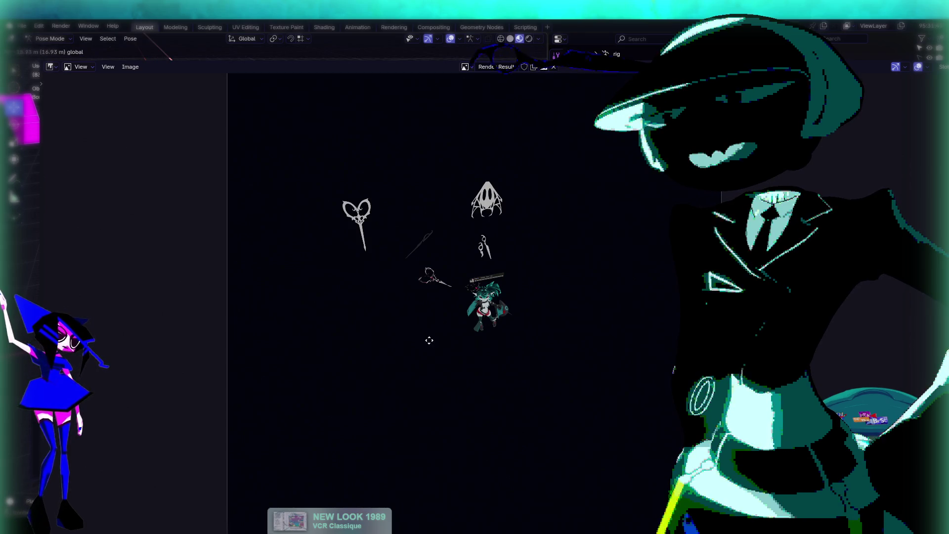
{"action": "left_click", "coordinate": [418, 354]}
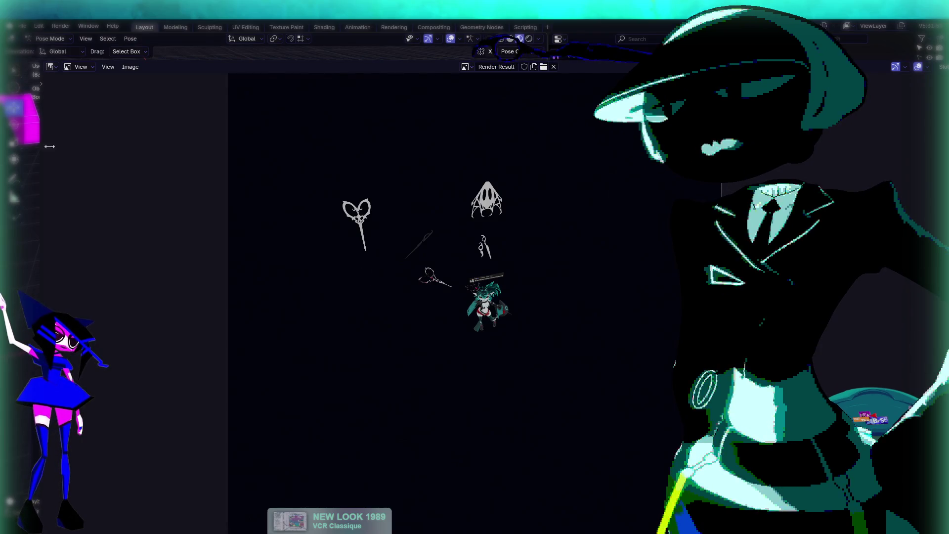
{"action": "key", "text": "r"}
{"action": "key", "text": "r"}
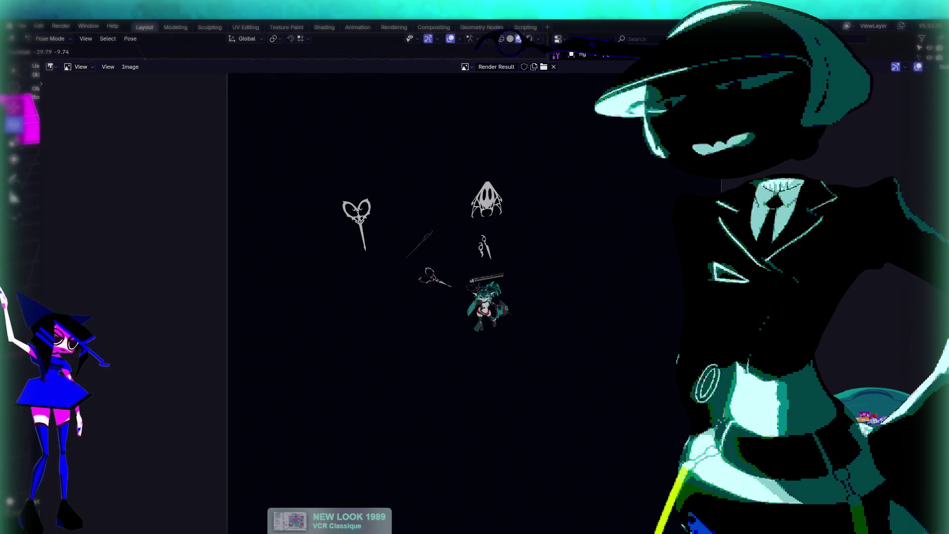
{"action": "left_click", "coordinate": [403, 311]}
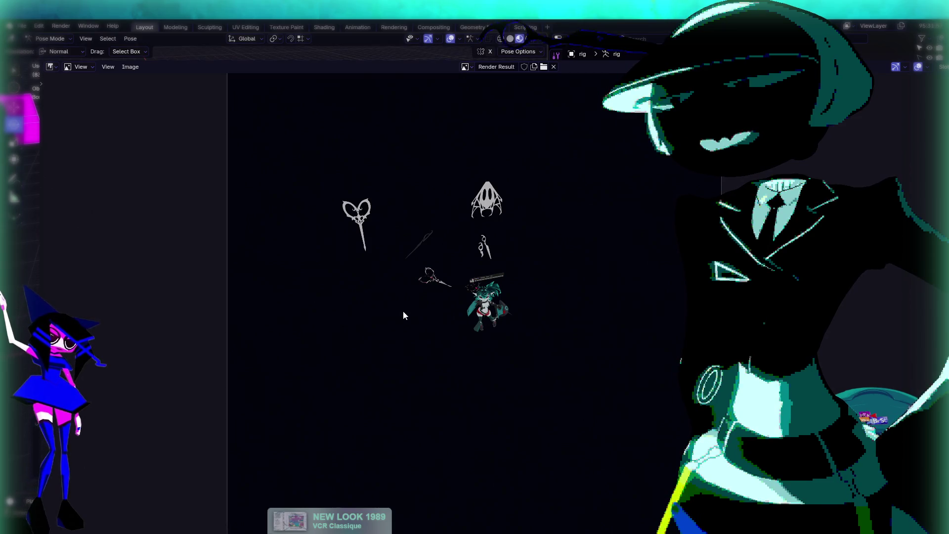
{"action": "key", "text": "r"}
{"action": "key", "text": "r"}
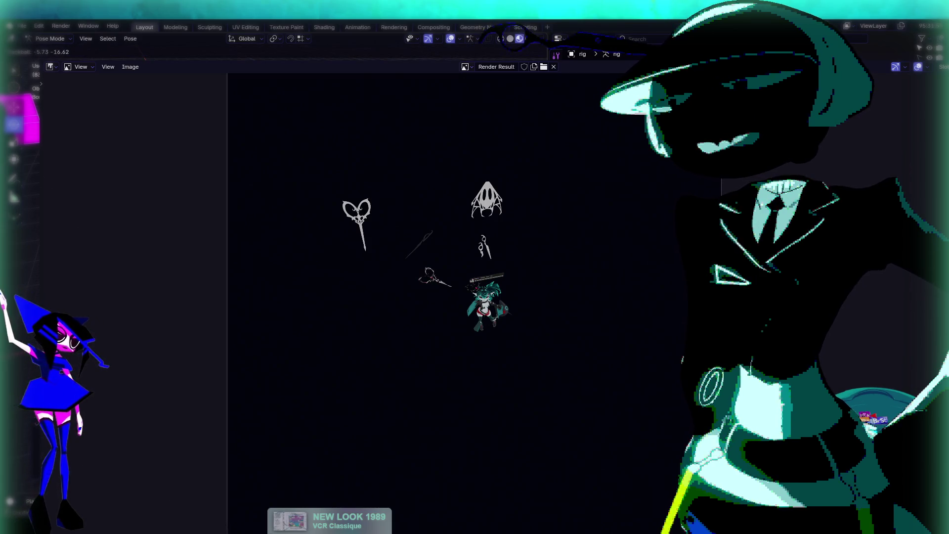
{"action": "left_click", "coordinate": [410, 282]}
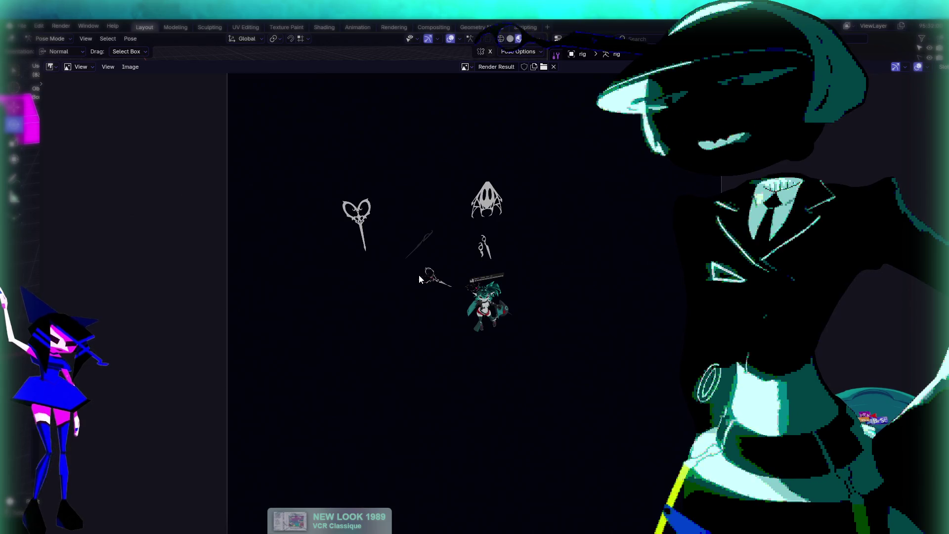
{"action": "key", "text": "r"}
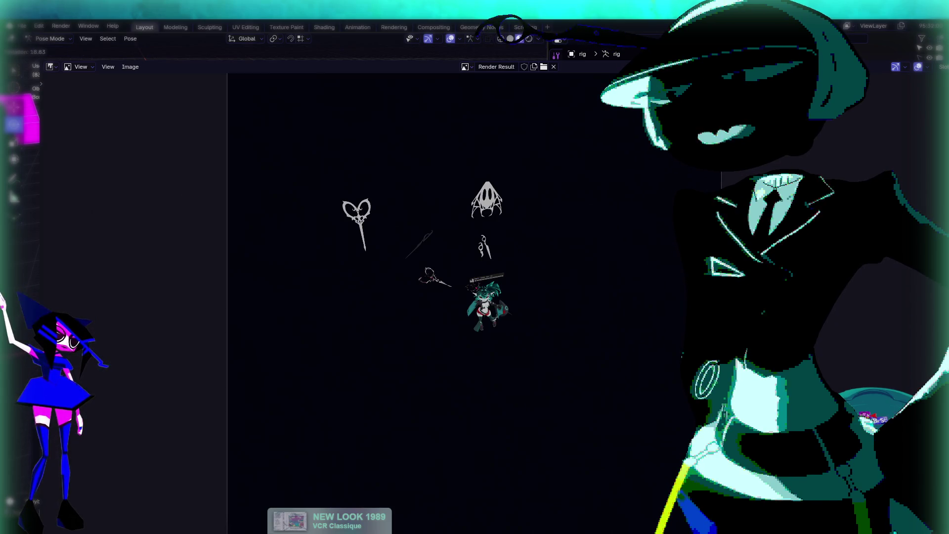
{"action": "left_click", "coordinate": [486, 85]}
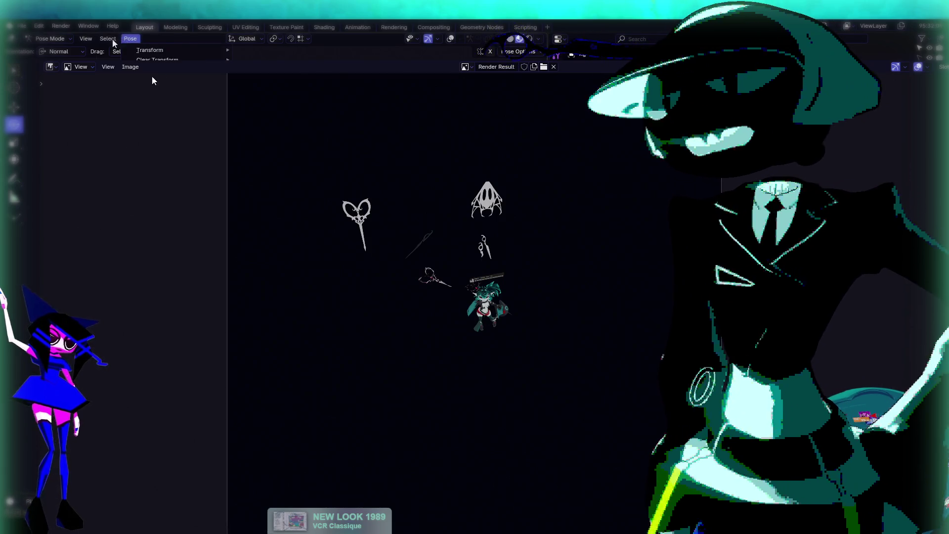
Step: Render the viewport as an image and copy the render to the clipboard
{"action": "left_click", "coordinate": [85, 38]}
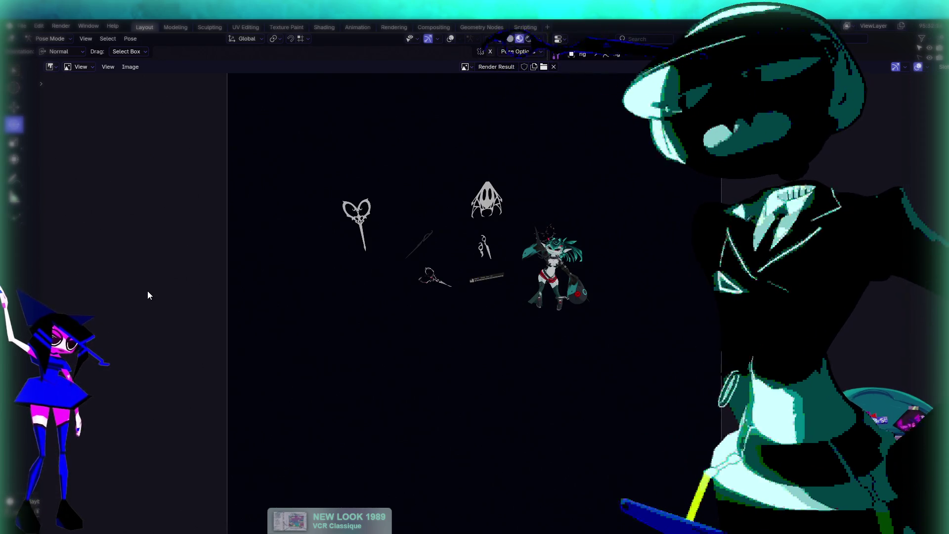
{"action": "left_click", "coordinate": [131, 68]}
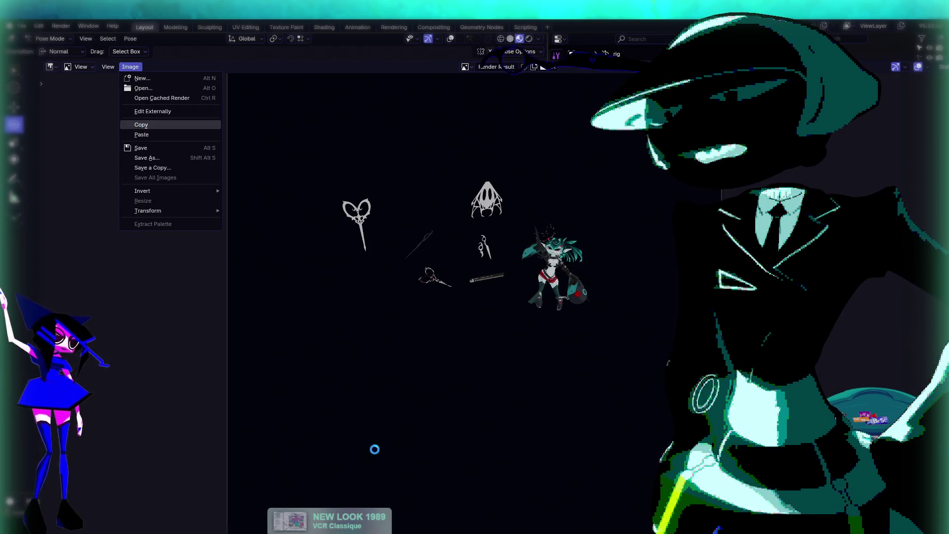
{"action": "left_click", "coordinate": [374, 449]}
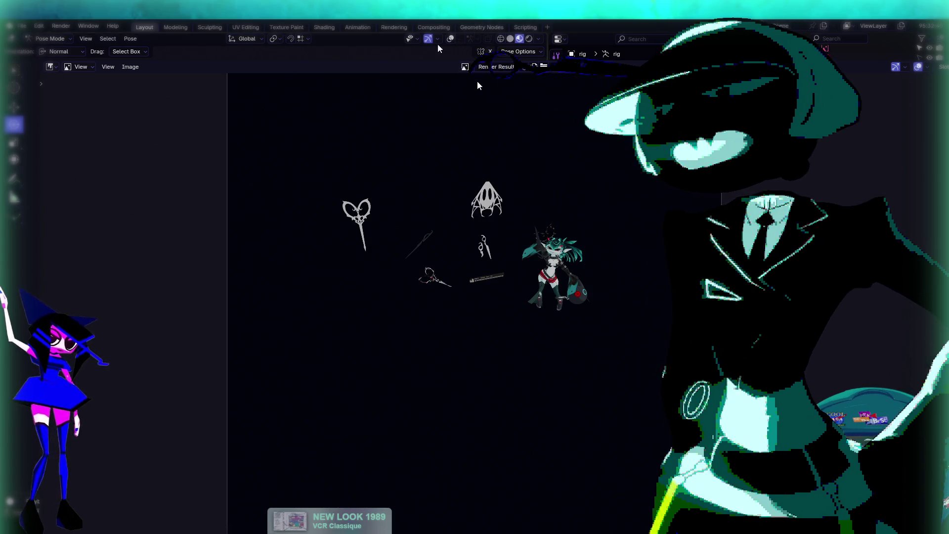
Step: Re-enable viewport overlays, set transform orientation to Global, and return to the scene
{"action": "left_click", "coordinate": [450, 39]}
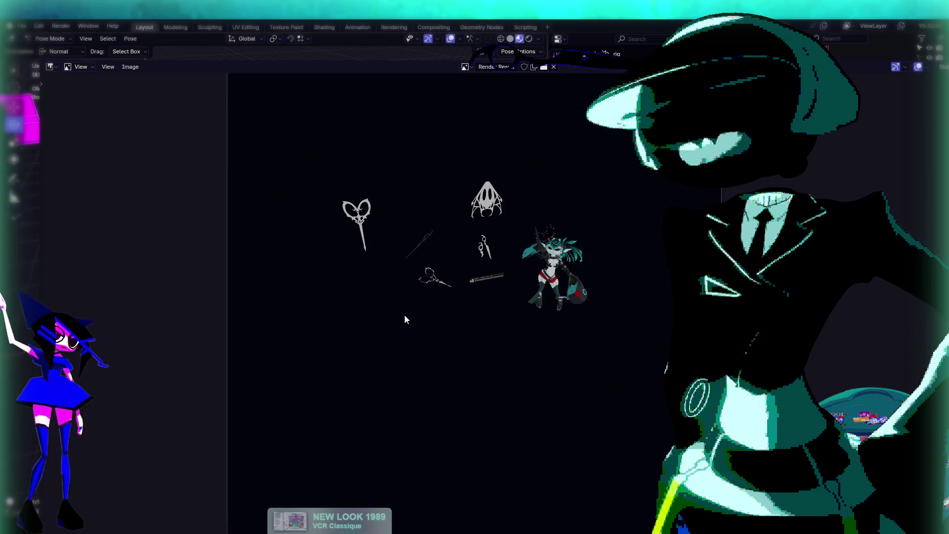
{"action": "left_click", "coordinate": [66, 51]}
{"action": "left_click", "coordinate": [66, 63]}
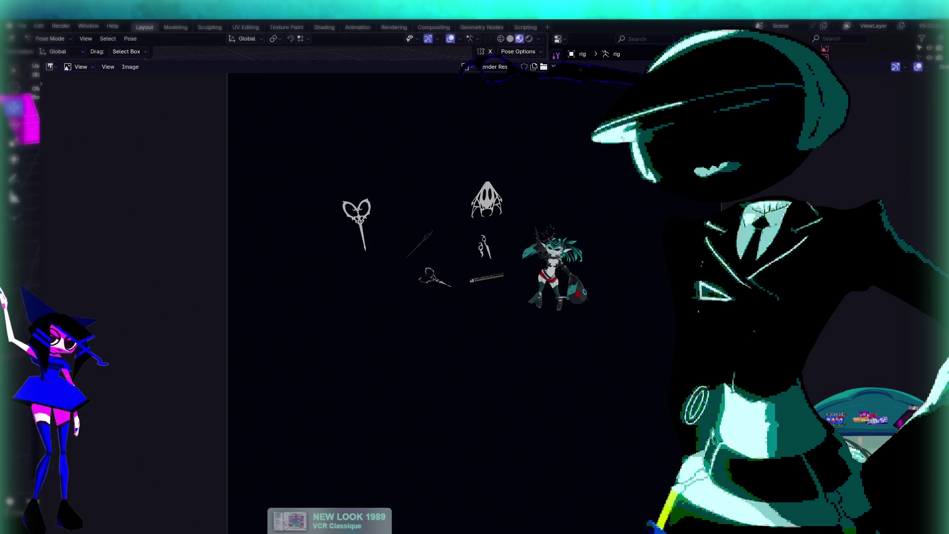
{"action": "key", "text": "Escape"}
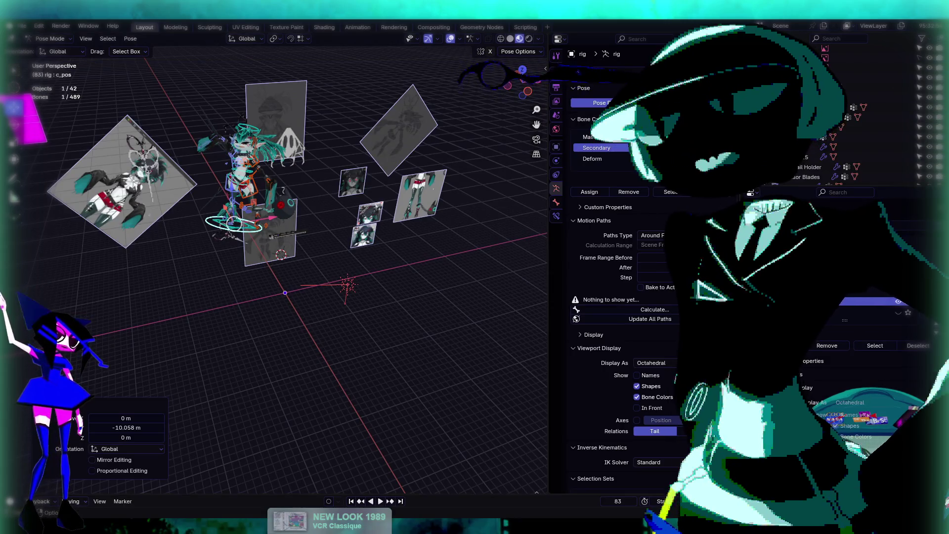
Step: Move c_pos along Y and trackball-rotate the rig into a diagonal lean
{"action": "key", "text": "g"}
{"action": "key", "text": "y"}
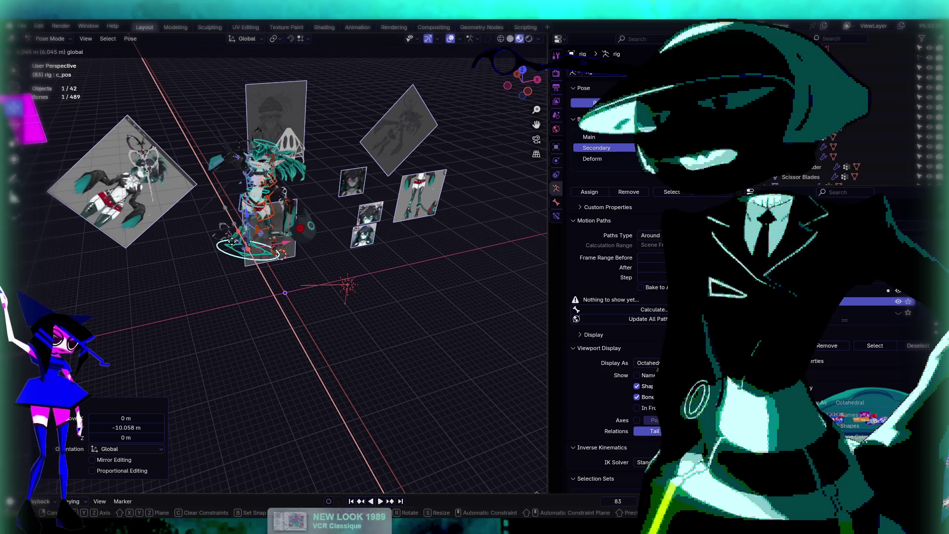
{"action": "key", "text": "r"}
{"action": "key", "text": "r"}
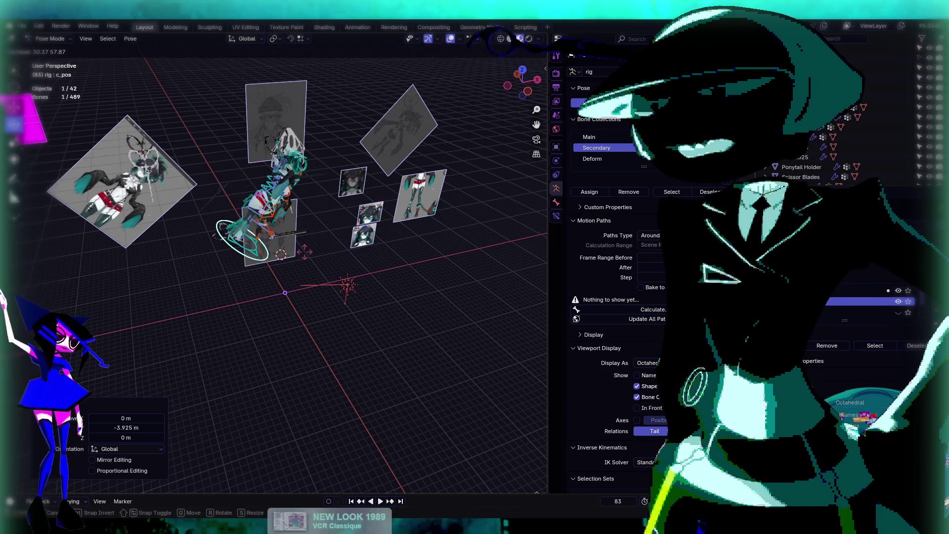
{"action": "left_click", "coordinate": [304, 252]}
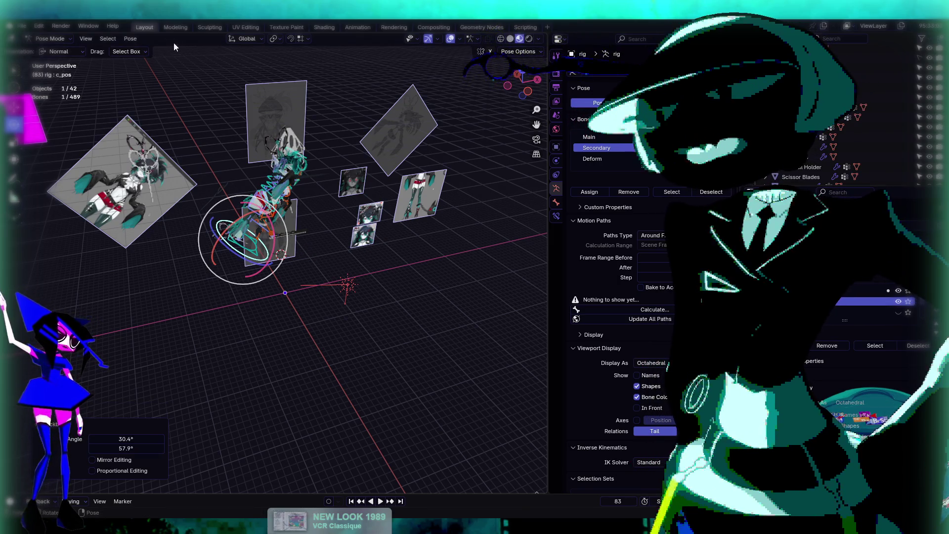
Step: Make a test Viewport Render Image of the tilted rig, then close it
{"action": "left_click", "coordinate": [86, 38]}
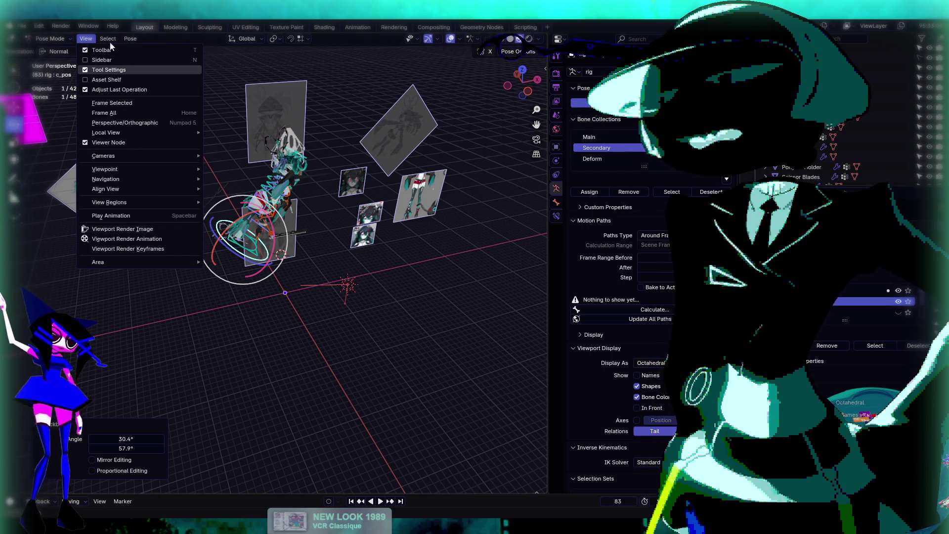
{"action": "mouse_move", "coordinate": [111, 41]}
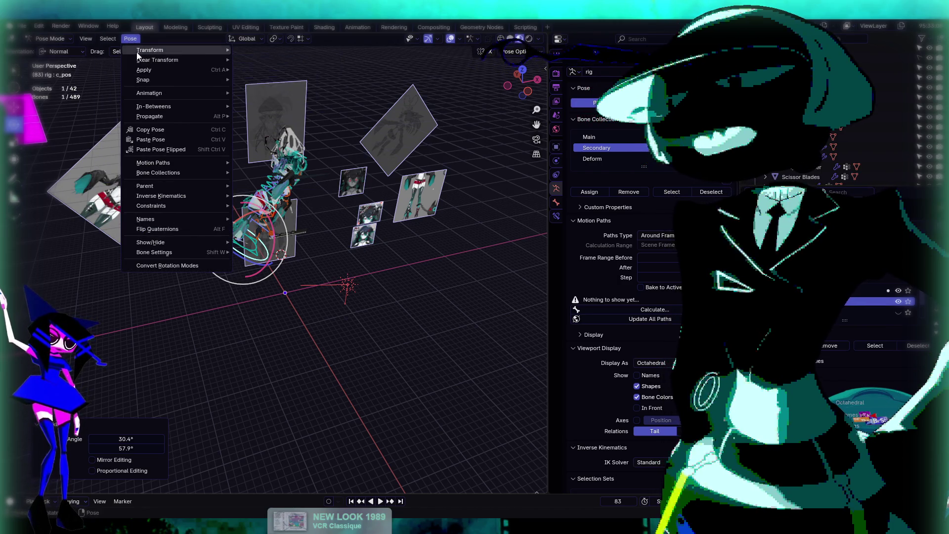
{"action": "left_click", "coordinate": [86, 38]}
{"action": "left_click", "coordinate": [130, 230]}
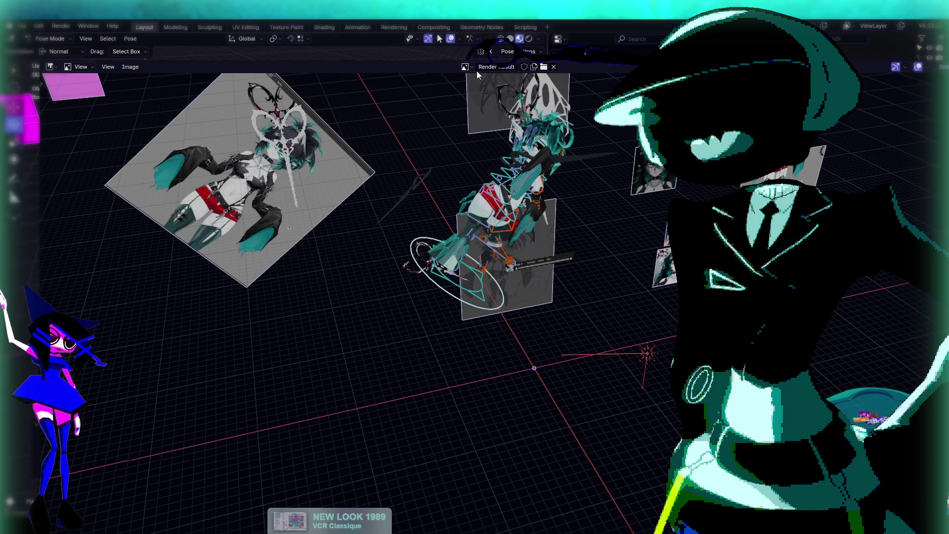
{"action": "key", "text": "Escape"}
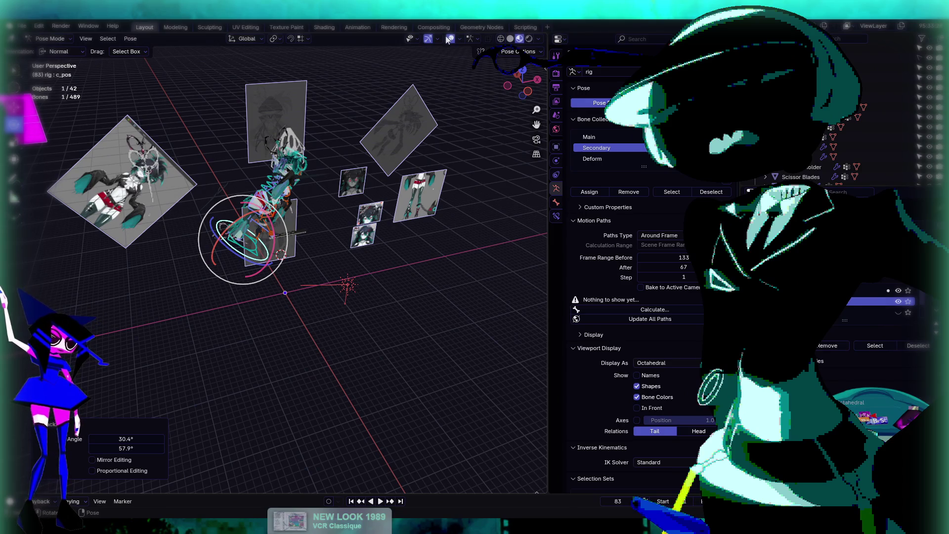
Step: Hide overlays, deselect the bones, and render a clean viewport image
{"action": "left_click", "coordinate": [451, 40]}
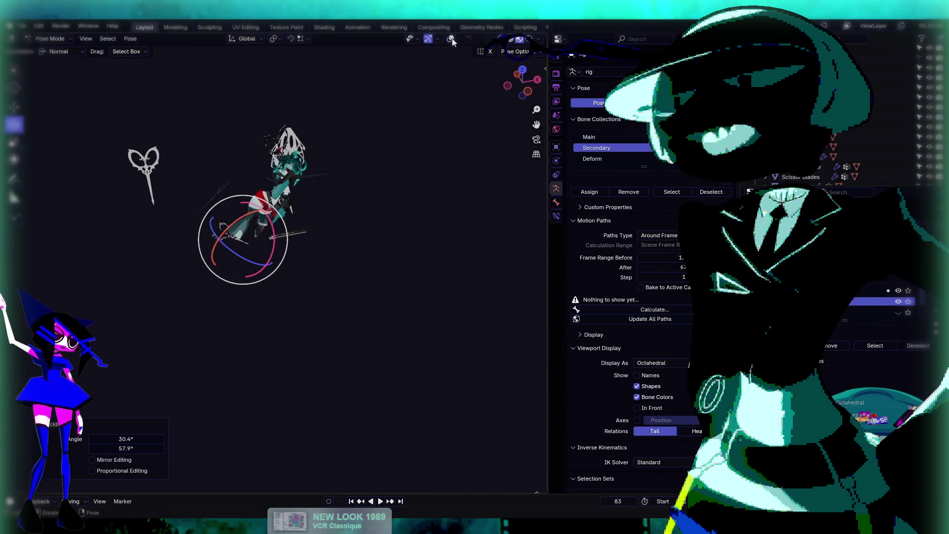
{"action": "left_click", "coordinate": [451, 177]}
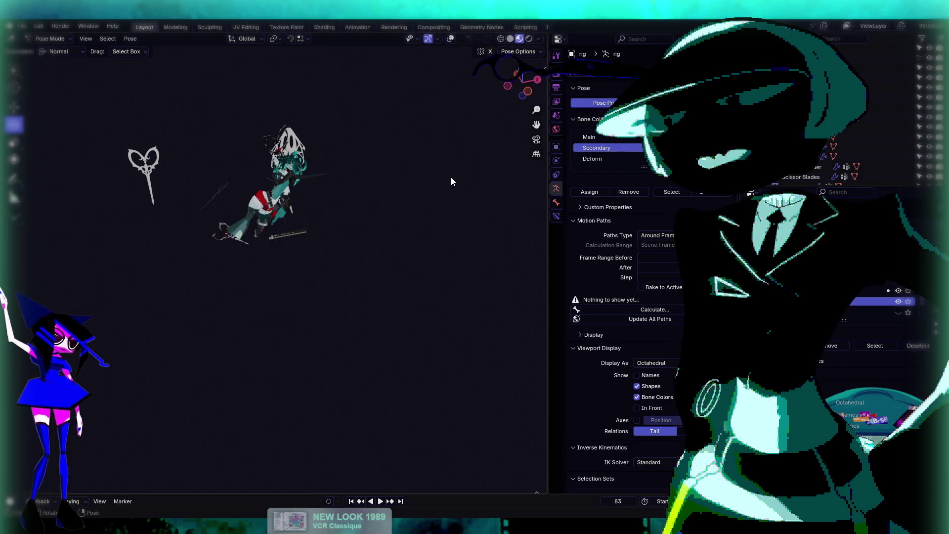
{"action": "left_click", "coordinate": [104, 40]}
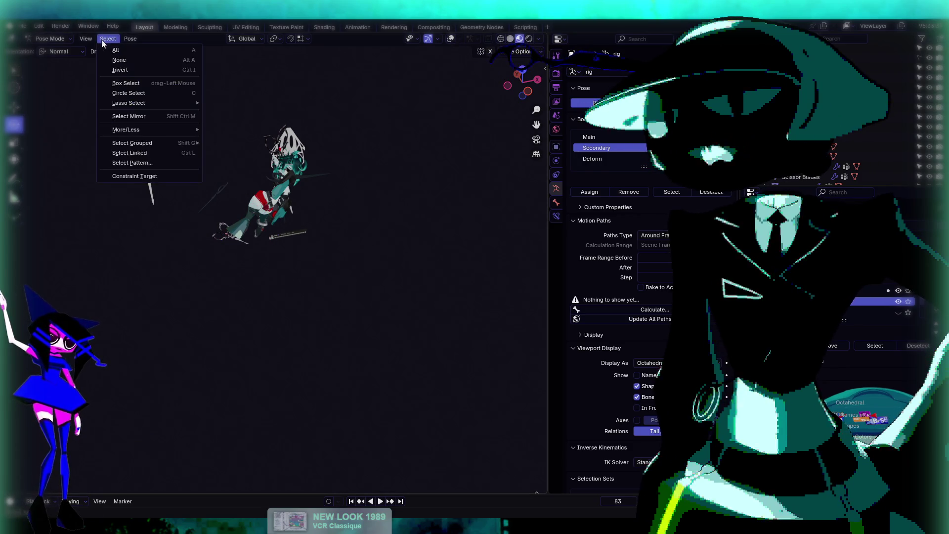
{"action": "left_click", "coordinate": [85, 38]}
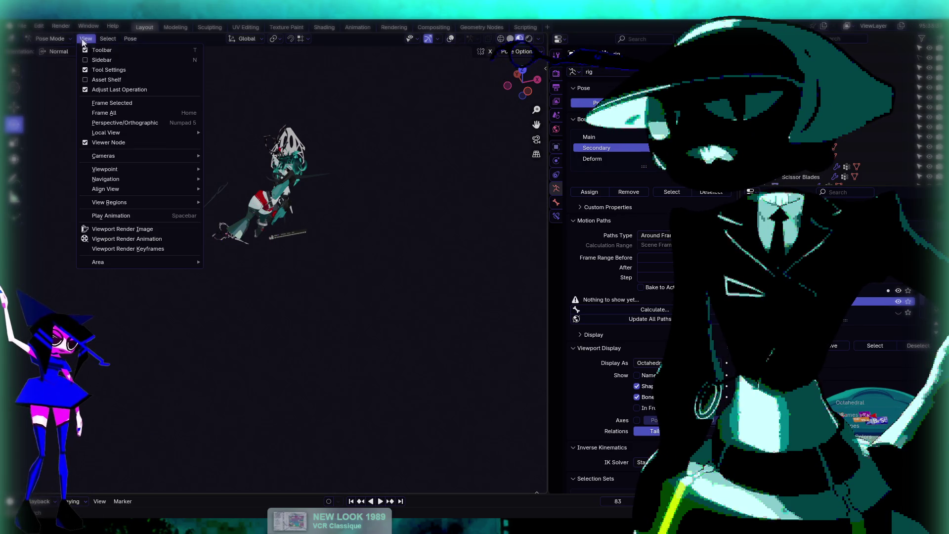
{"action": "left_click", "coordinate": [121, 231]}
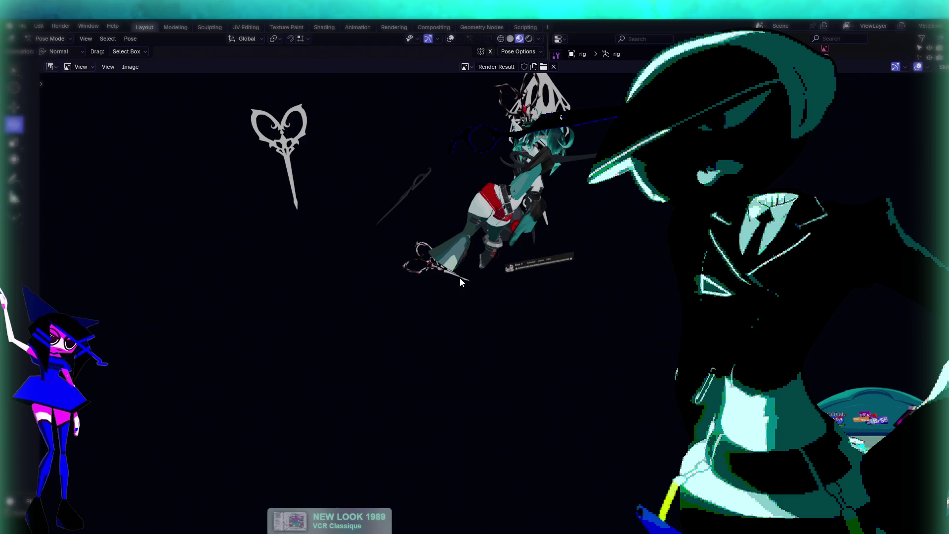
Step: Fit the clean render in view and copy it to the clipboard
{"action": "key", "text": "Home"}
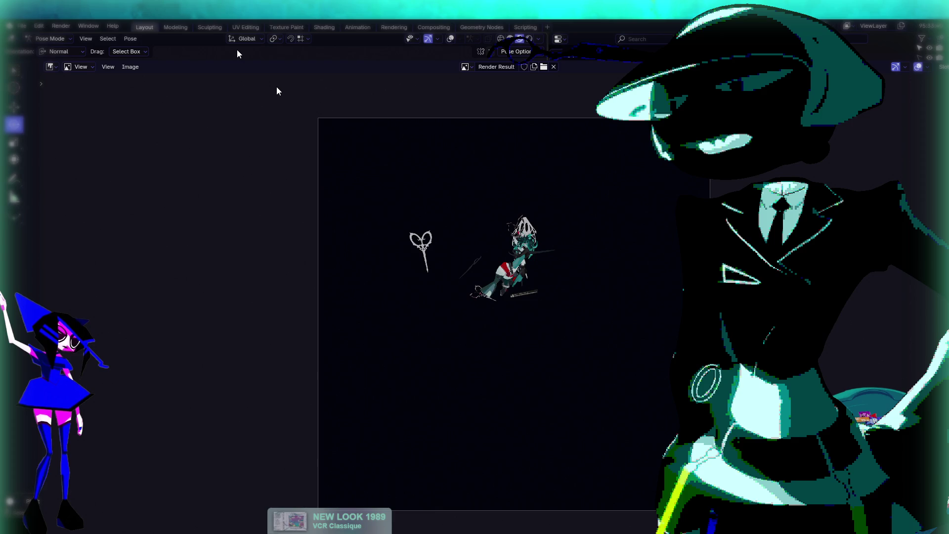
{"action": "left_click", "coordinate": [130, 67]}
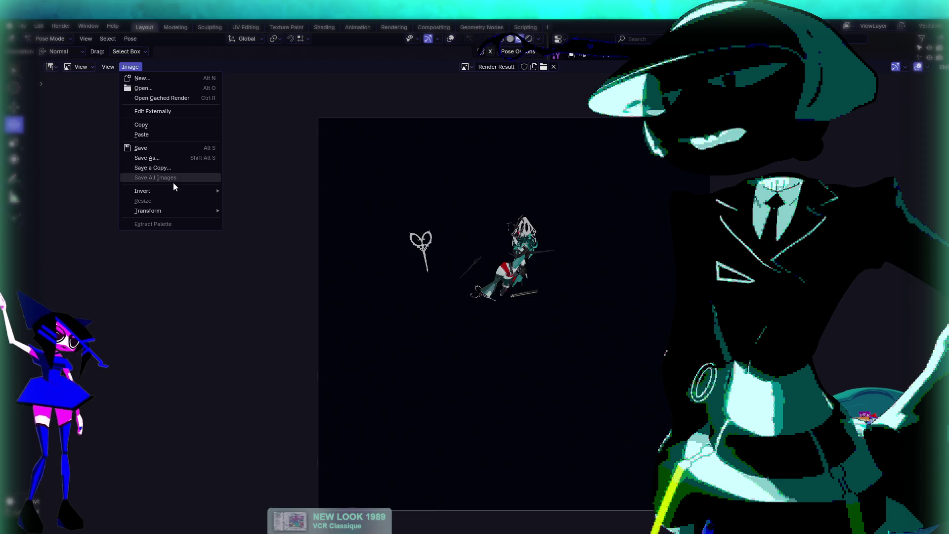
{"action": "left_click", "coordinate": [164, 125]}
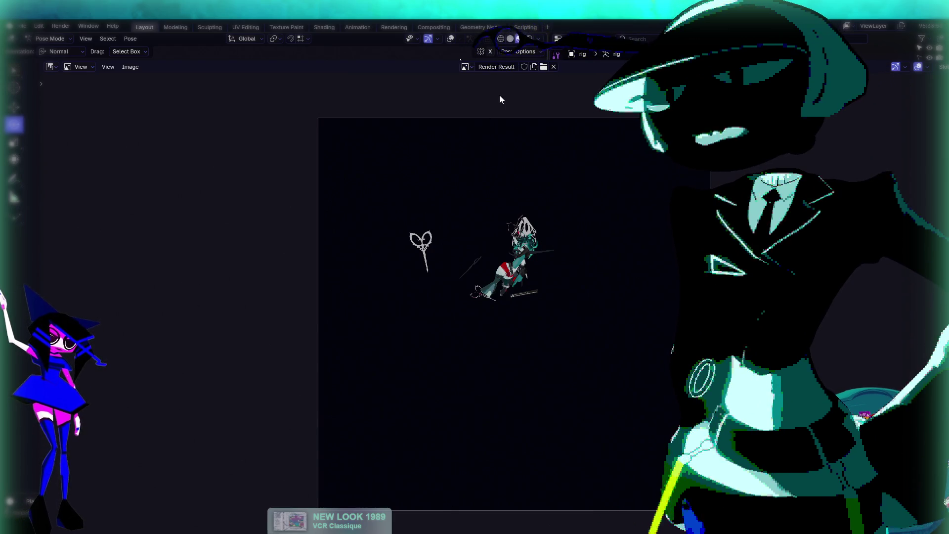
Step: Restore overlays, switch to Global orientation, and move the rig to a new position
{"action": "left_click", "coordinate": [450, 39]}
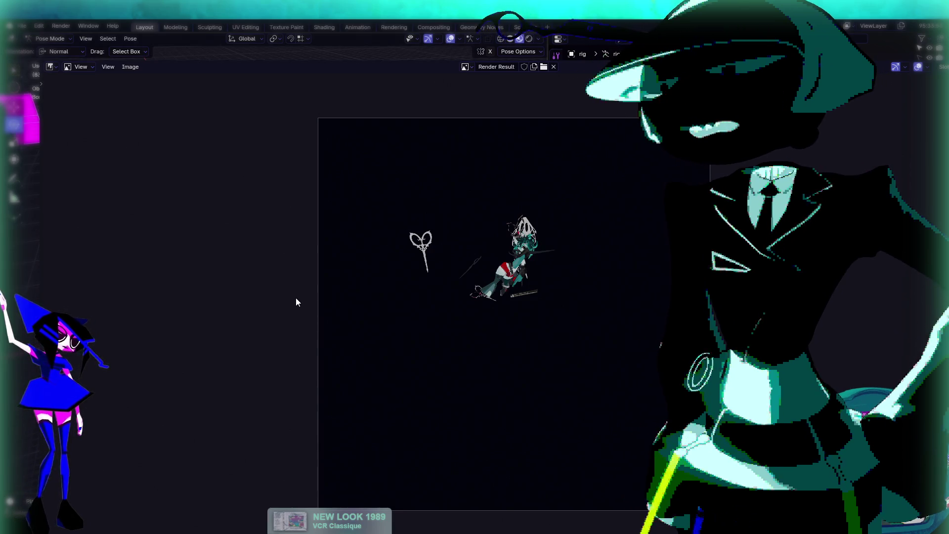
{"action": "left_click", "coordinate": [62, 51]}
{"action": "left_click", "coordinate": [64, 74]}
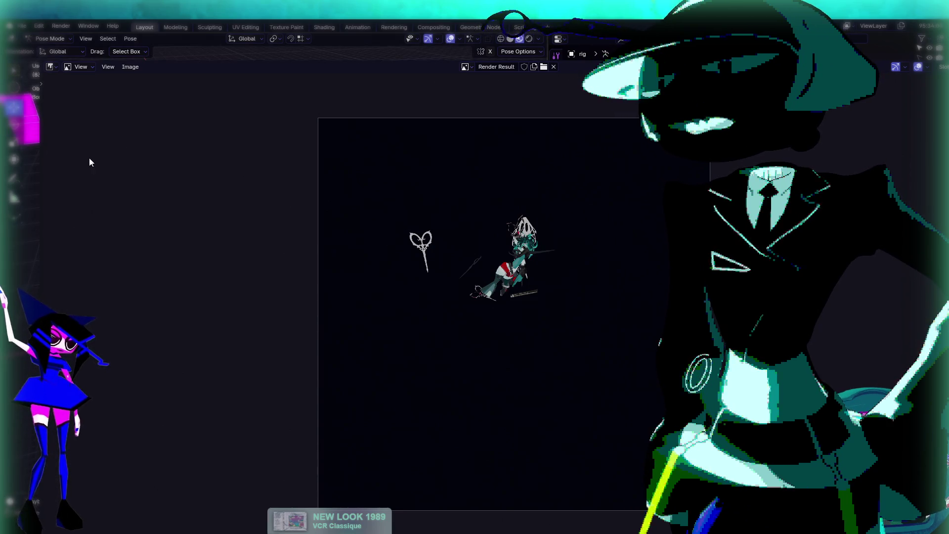
{"action": "key", "text": "g"}
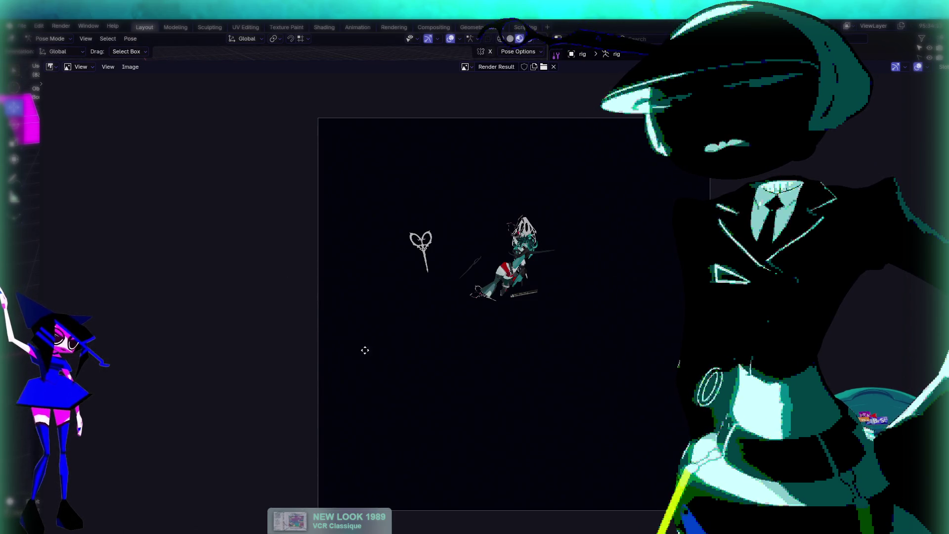
{"action": "left_click", "coordinate": [494, 332]}
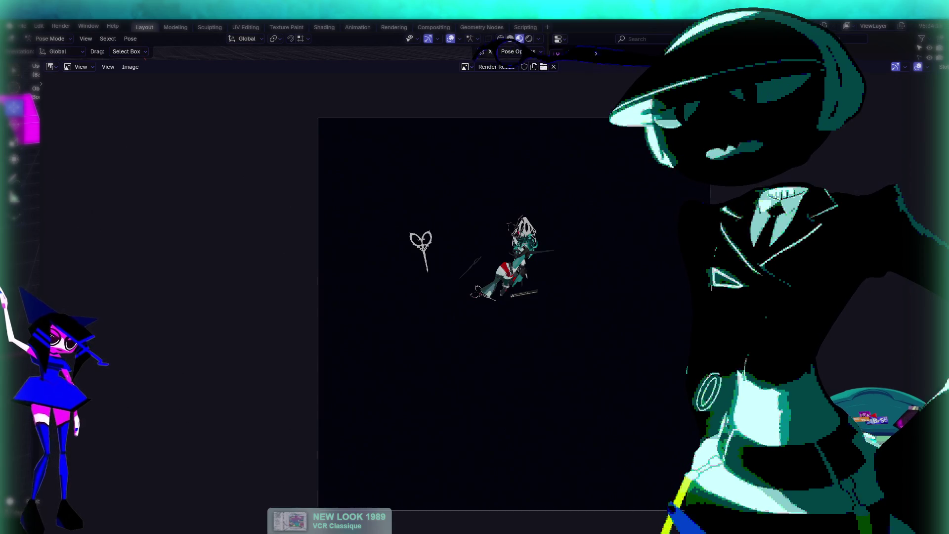
{"action": "key", "text": "Escape"}
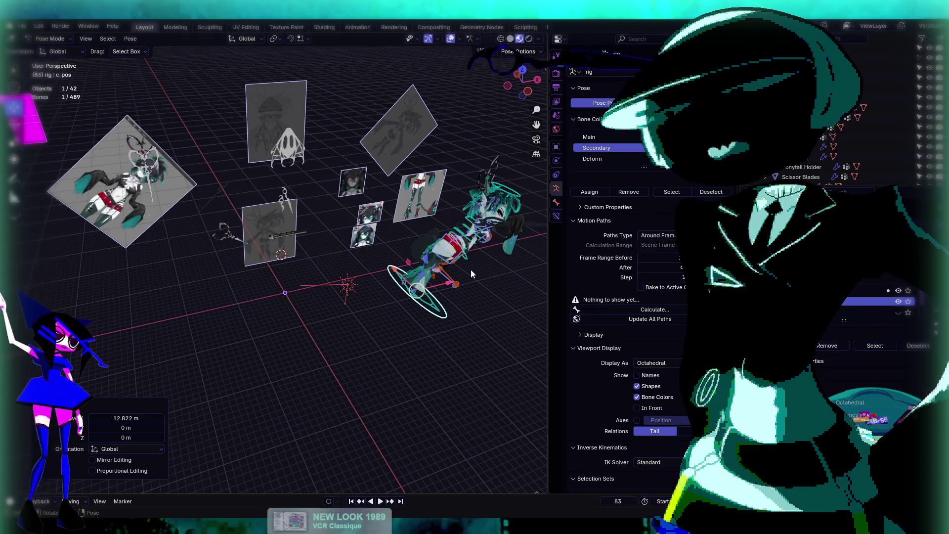
Step: Rotate the bone with the Rotate tool so the character stands upright
{"action": "left_click", "coordinate": [14, 125]}
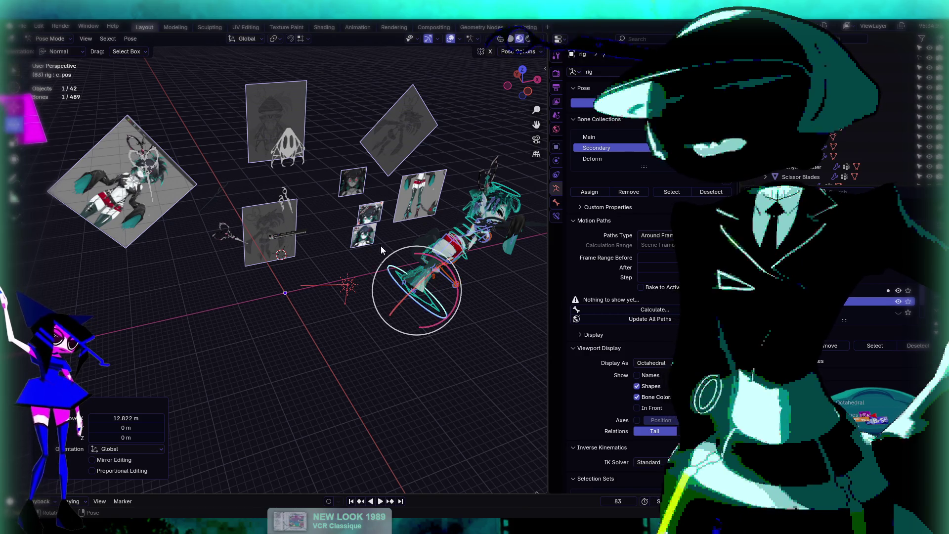
{"action": "left_click_drag", "start_coordinate": [406, 269], "coordinate": [440, 302]}
{"action": "left_click_drag", "start_coordinate": [419, 175], "coordinate": [421, 176]}
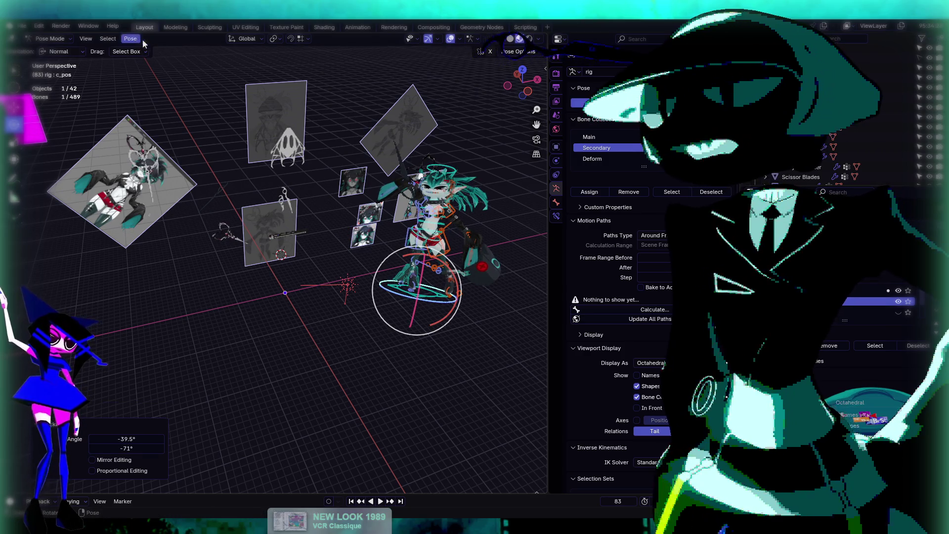
Step: Hide overlays, render the viewport image, and copy the render to the clipboard
{"action": "key", "text": "shift+alt+z"}
{"action": "left_click", "coordinate": [85, 39]}
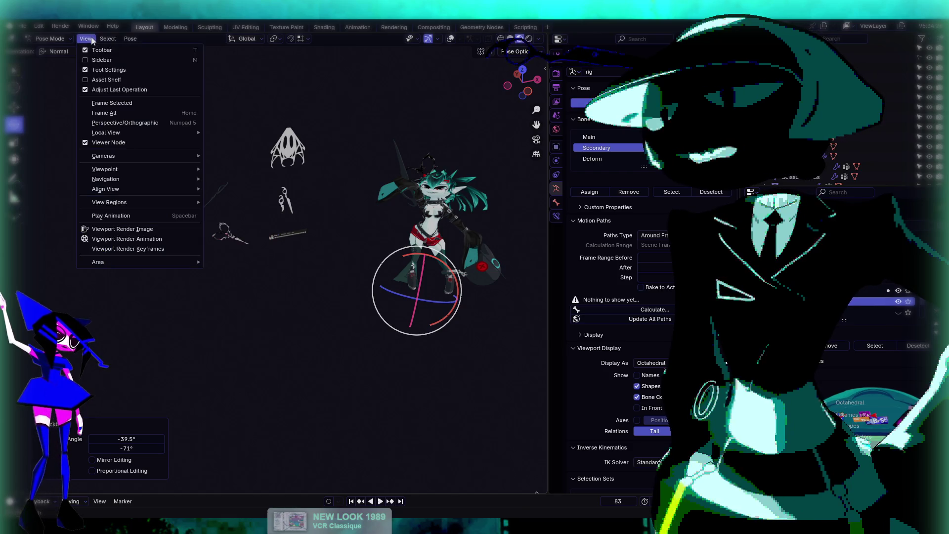
{"action": "left_click", "coordinate": [143, 229]}
{"action": "key", "text": "Escape"}
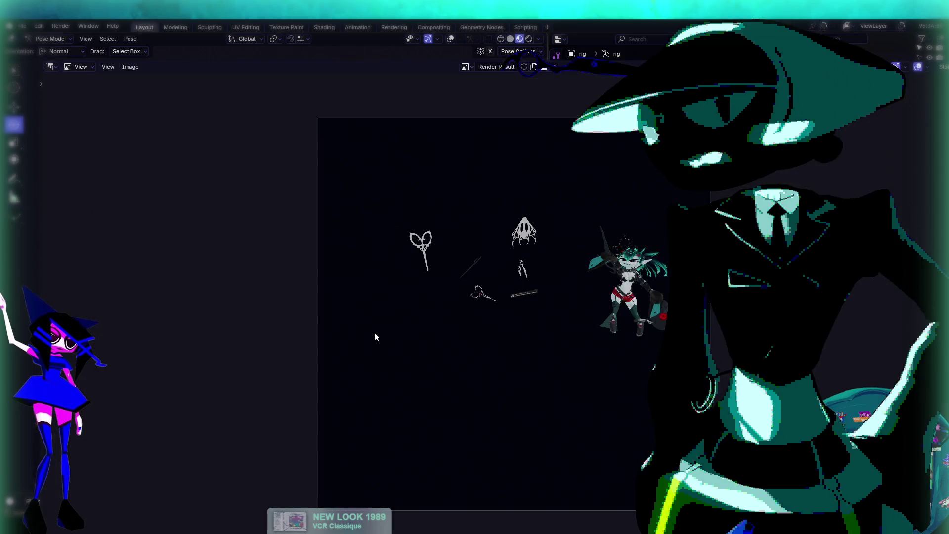
{"action": "left_click", "coordinate": [131, 67]}
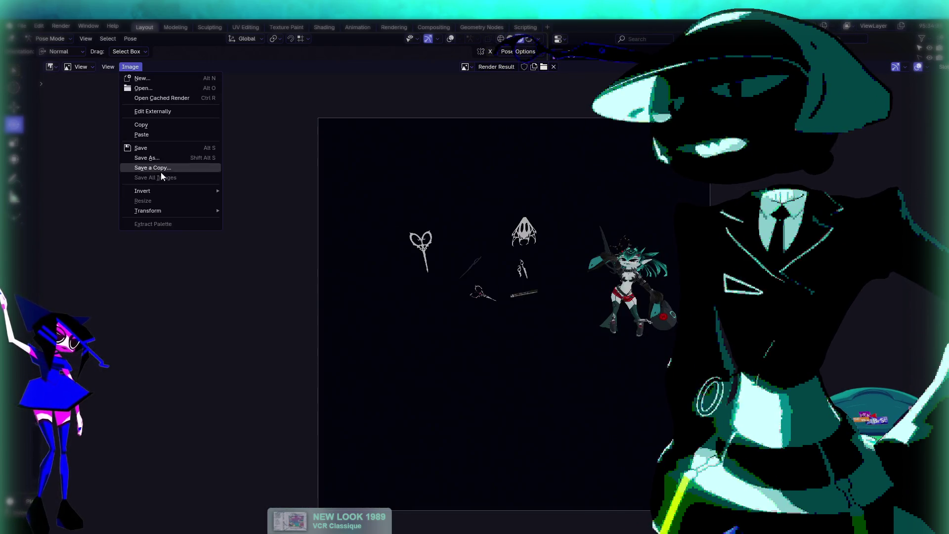
{"action": "left_click", "coordinate": [153, 125]}
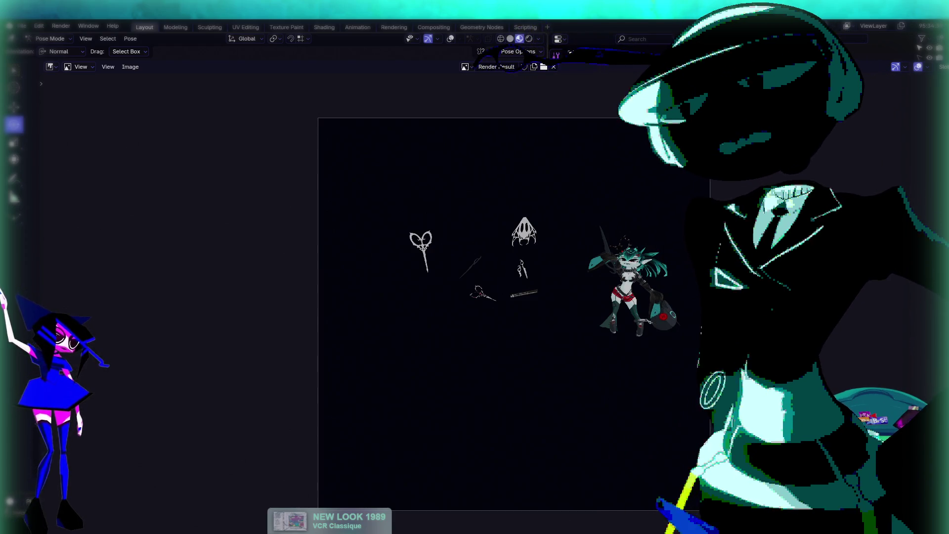
{"action": "key", "text": "Escape"}
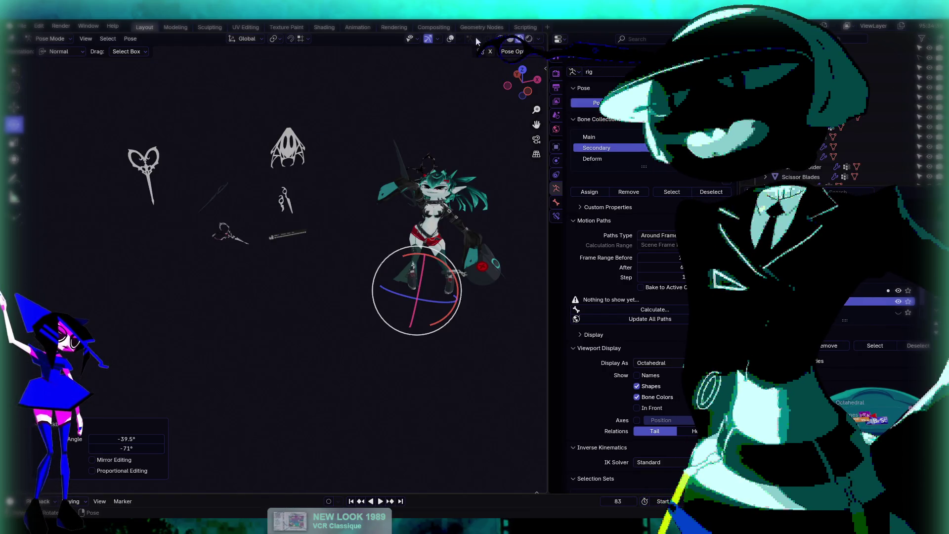
Step: Shift the rig left along X, reposition it again, and tumble it to a new angle
{"action": "left_click", "coordinate": [450, 39]}
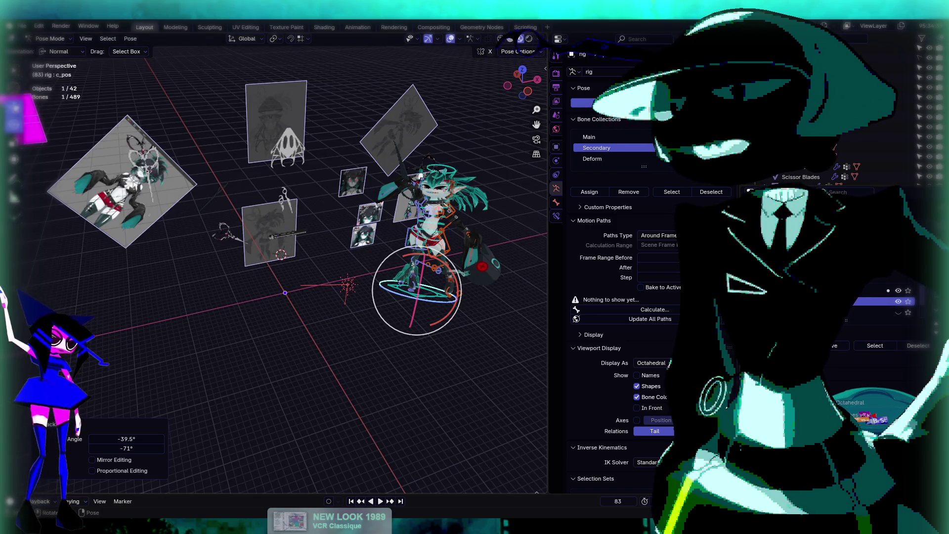
{"action": "left_click", "coordinate": [408, 284]}
{"action": "key", "text": "g"}
{"action": "key", "text": "x"}
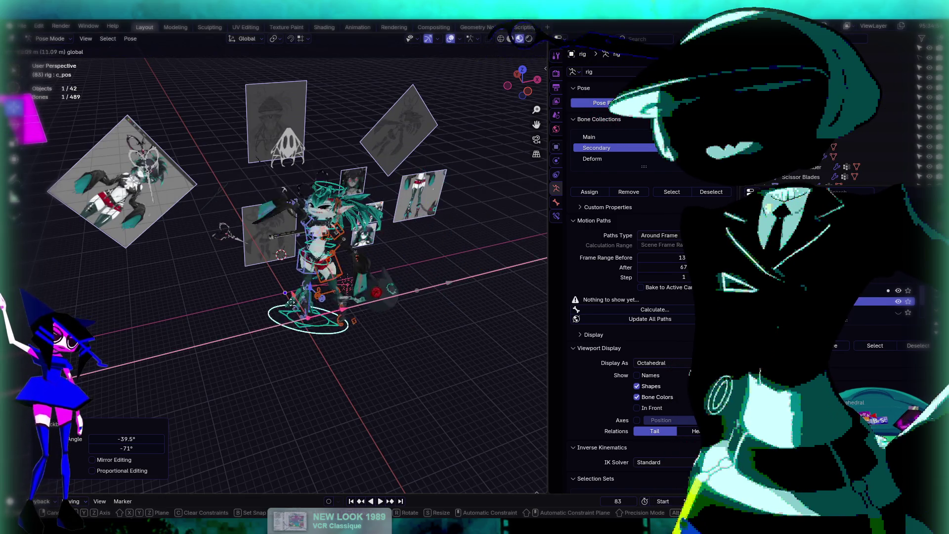
{"action": "left_click", "coordinate": [223, 321]}
{"action": "key", "text": "g"}
{"action": "key", "text": "z"}
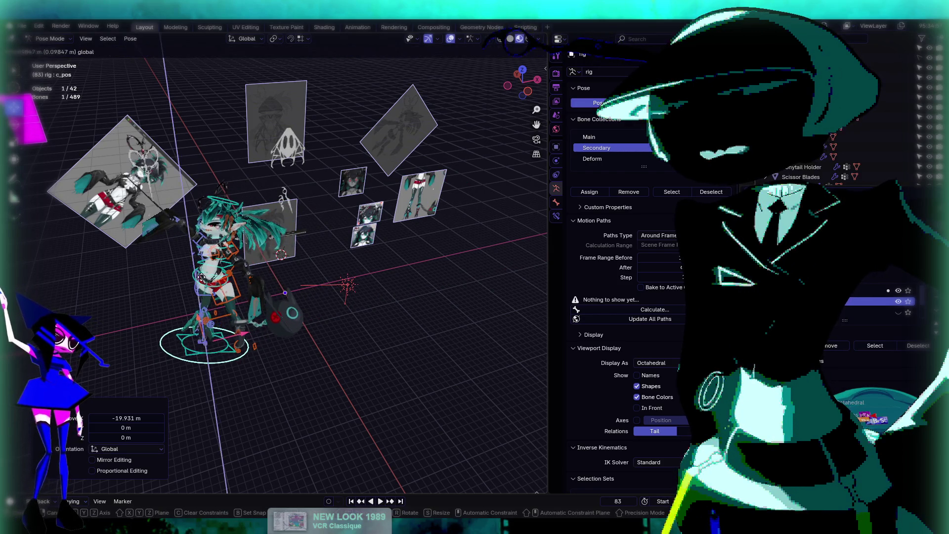
{"action": "key", "text": "x"}
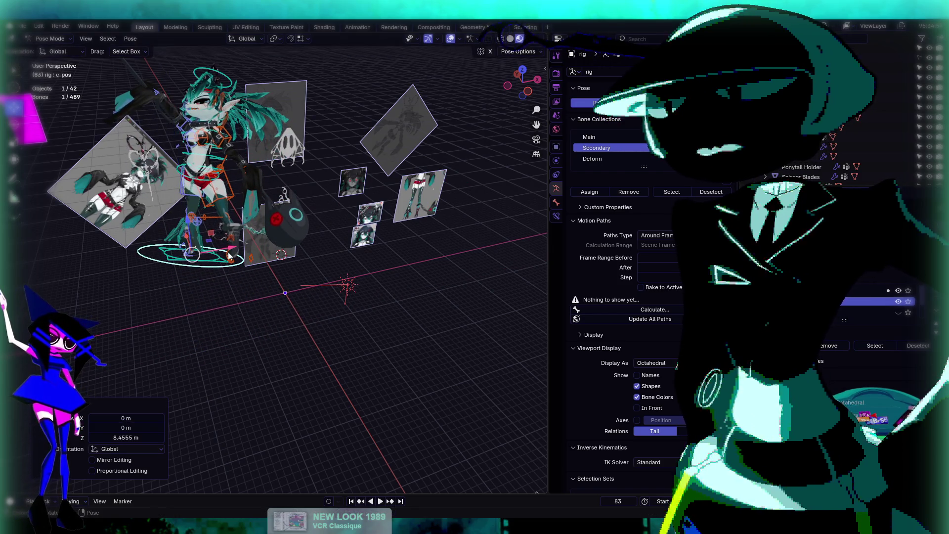
{"action": "left_click", "coordinate": [90, 199]}
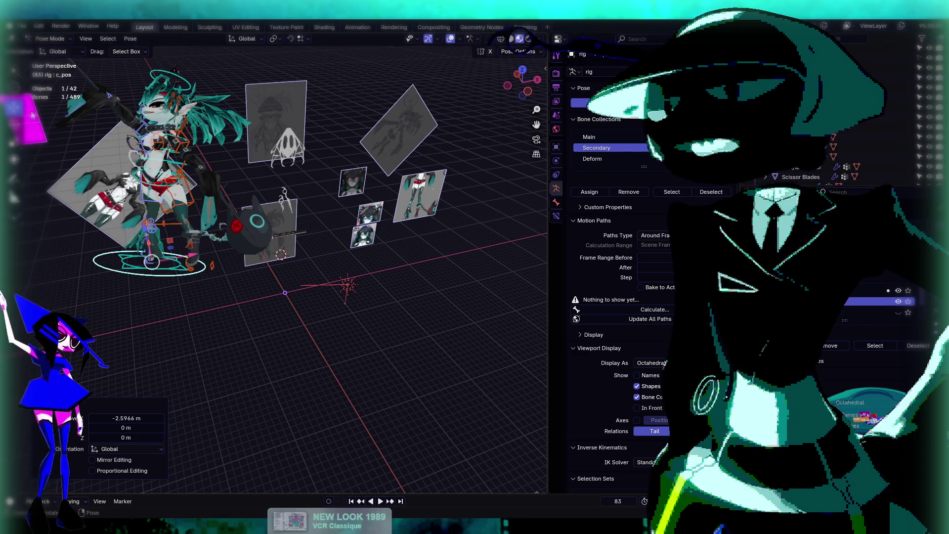
{"action": "key", "text": "r"}
{"action": "key", "text": "r"}
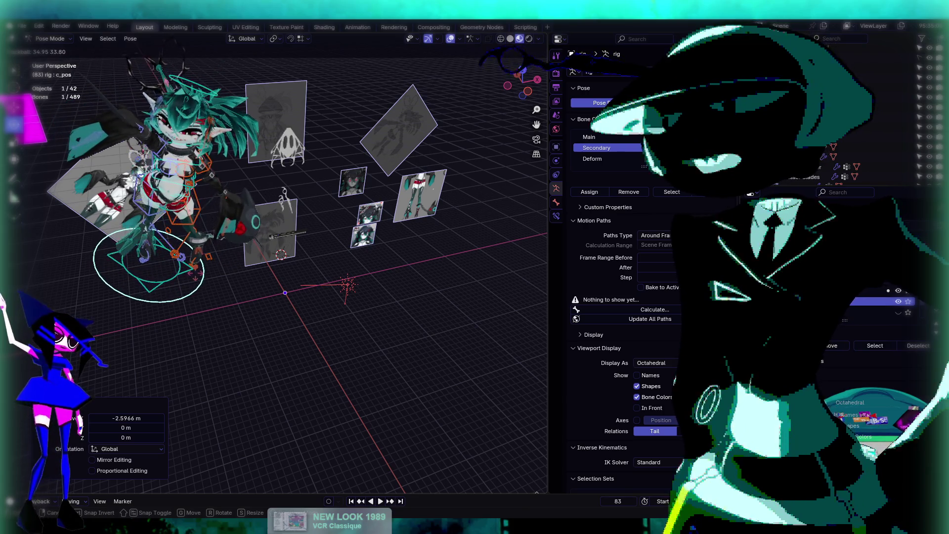
Step: Render a new image of the shifted rig and copy it to the clipboard
{"action": "key", "text": "F12"}
{"action": "left_click", "coordinate": [129, 66]}
{"action": "left_click", "coordinate": [147, 126]}
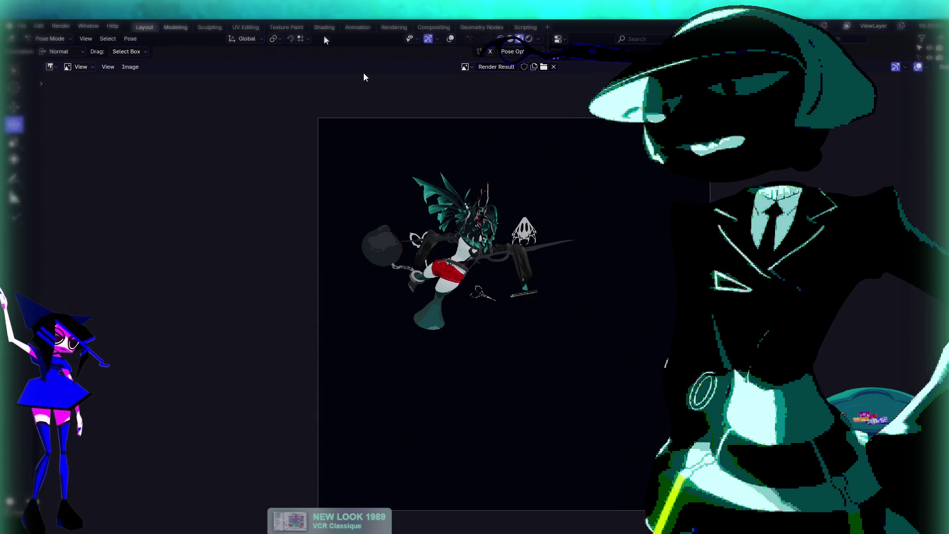
Step: Set Global orientation, then move and freely rotate the rig into a diagonal pose
{"action": "left_click", "coordinate": [450, 42]}
{"action": "left_click", "coordinate": [58, 51]}
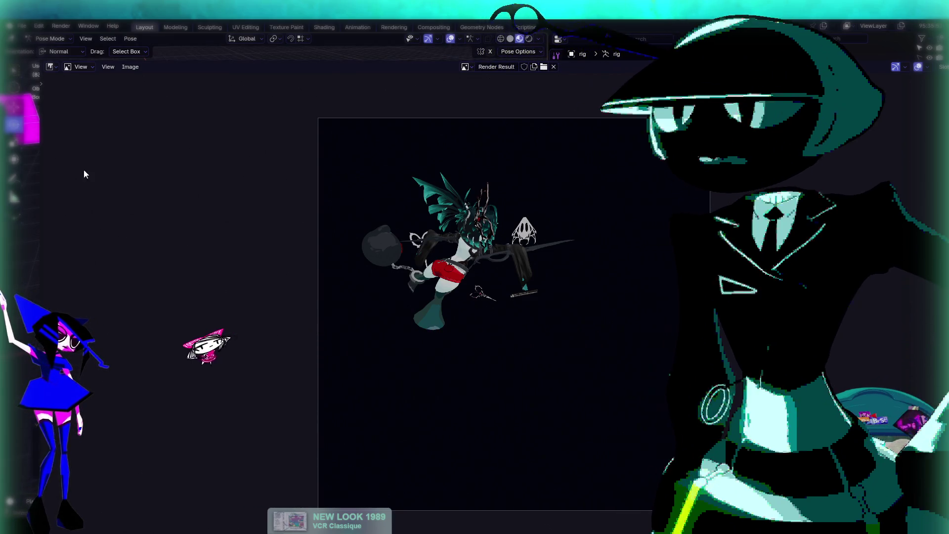
{"action": "left_click", "coordinate": [59, 143]}
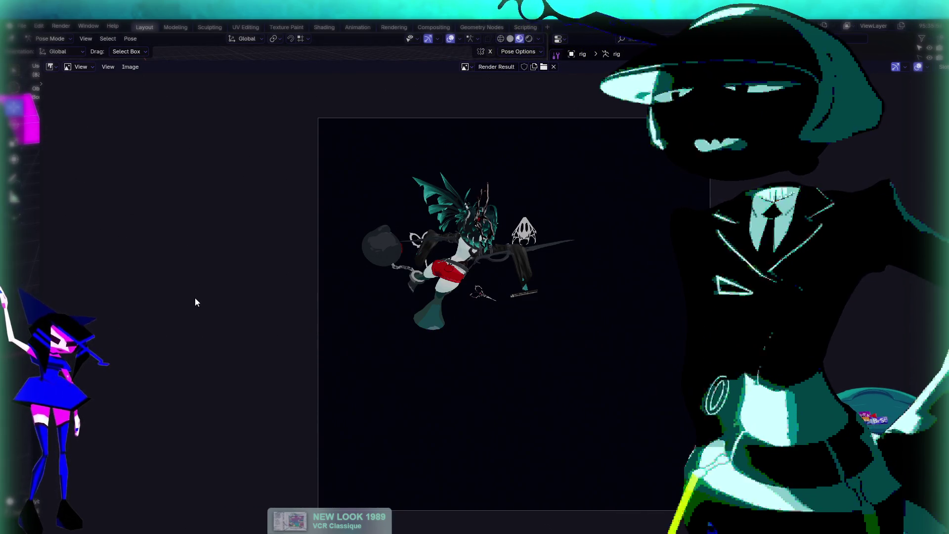
{"action": "key", "text": "g"}
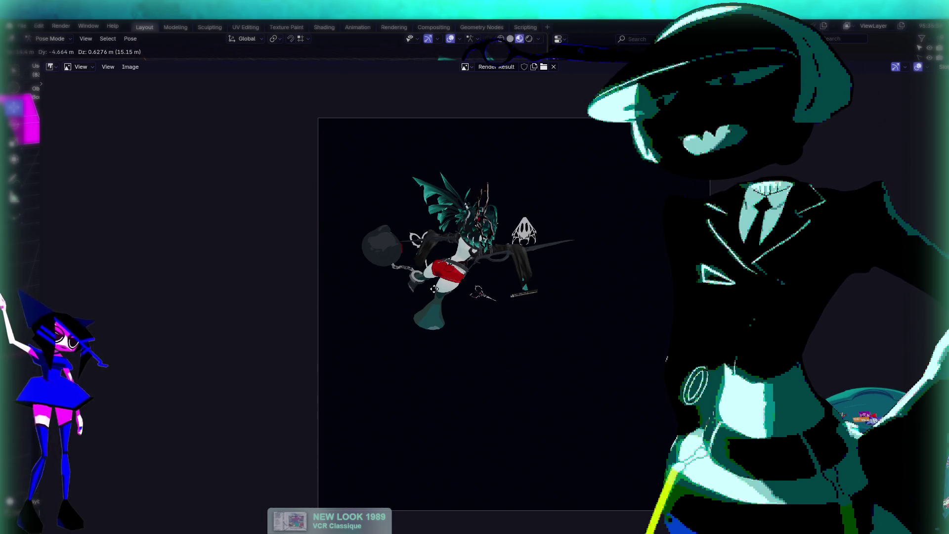
{"action": "left_click", "coordinate": [434, 289]}
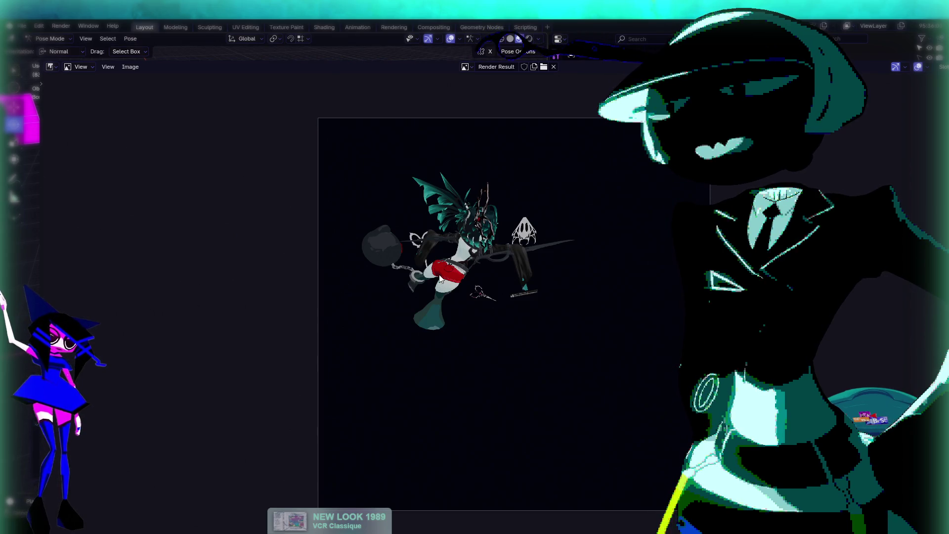
{"action": "key", "text": "r"}
{"action": "key", "text": "r"}
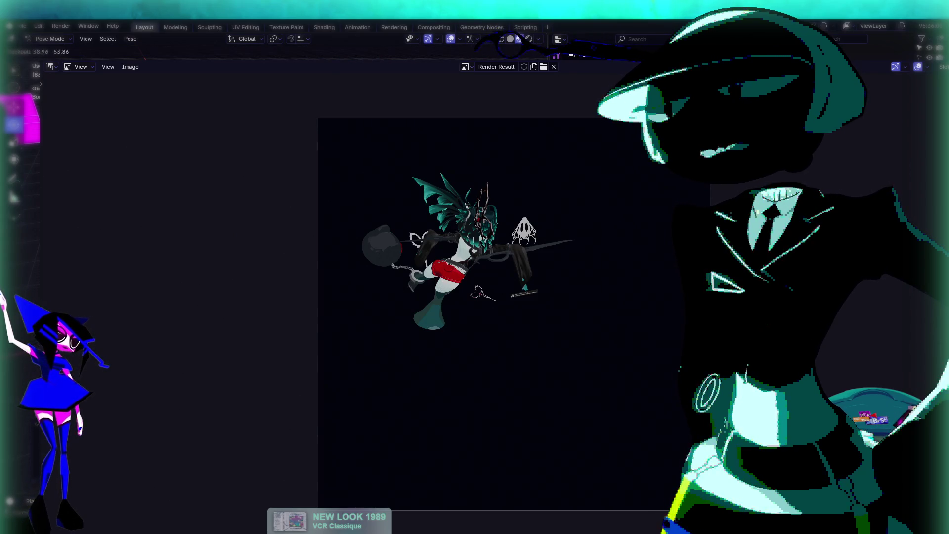
{"action": "left_click", "coordinate": [367, 271]}
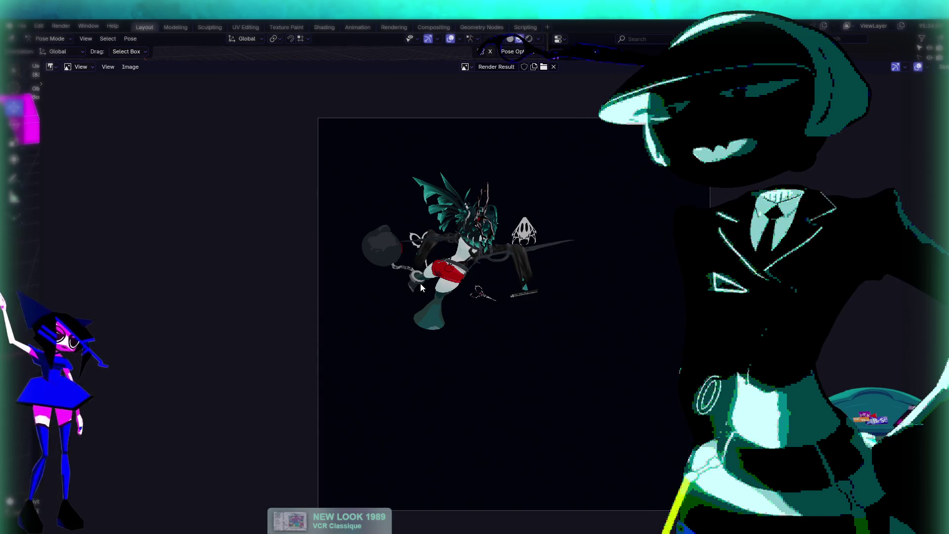
Step: Shift the rig twice along Z and render a fresh image of the new pose
{"action": "key", "text": "g"}
{"action": "key", "text": "z"}
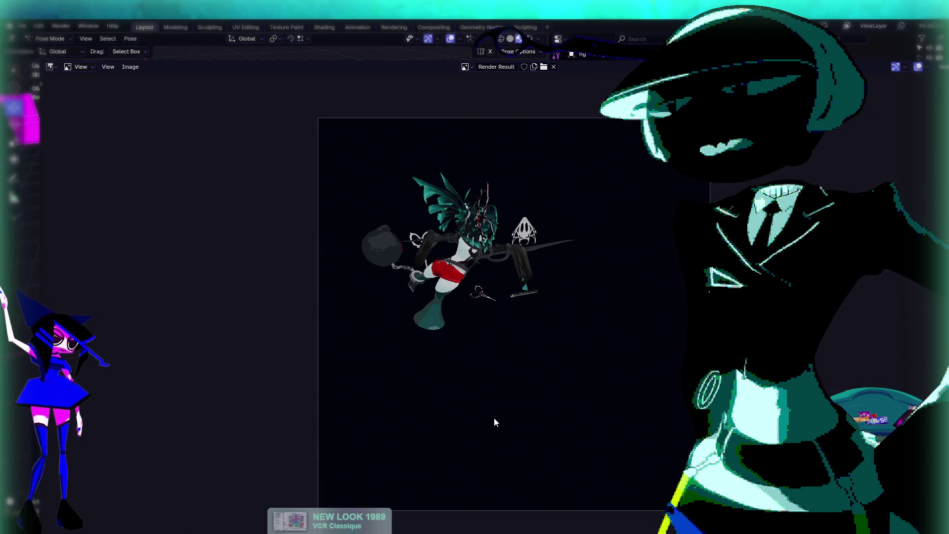
{"action": "left_click", "coordinate": [534, 301]}
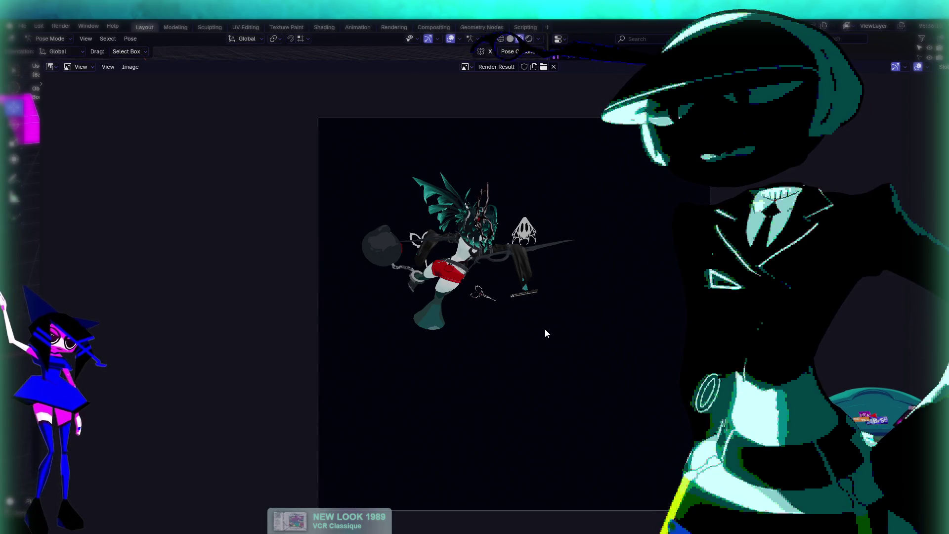
{"action": "key", "text": "g"}
{"action": "key", "text": "z"}
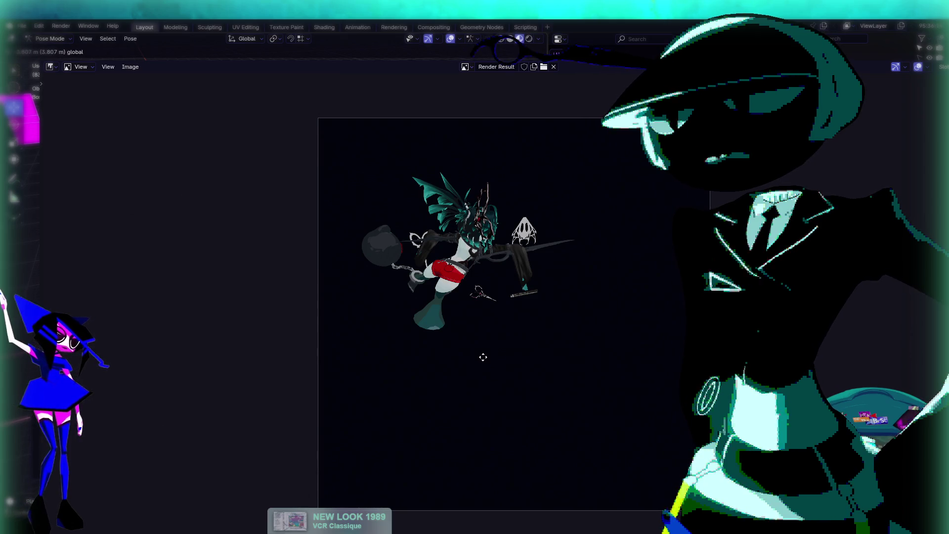
{"action": "left_click", "coordinate": [503, 356]}
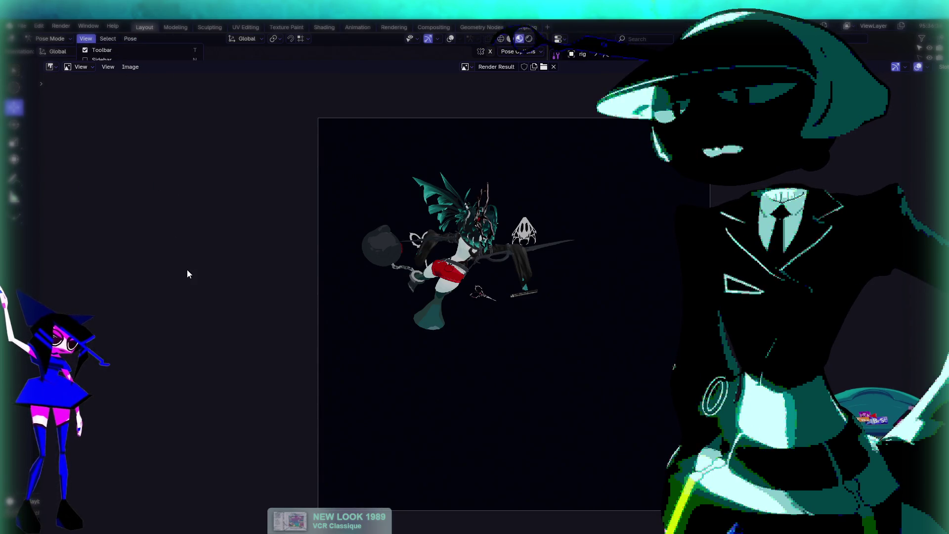
{"action": "key", "text": "F12"}
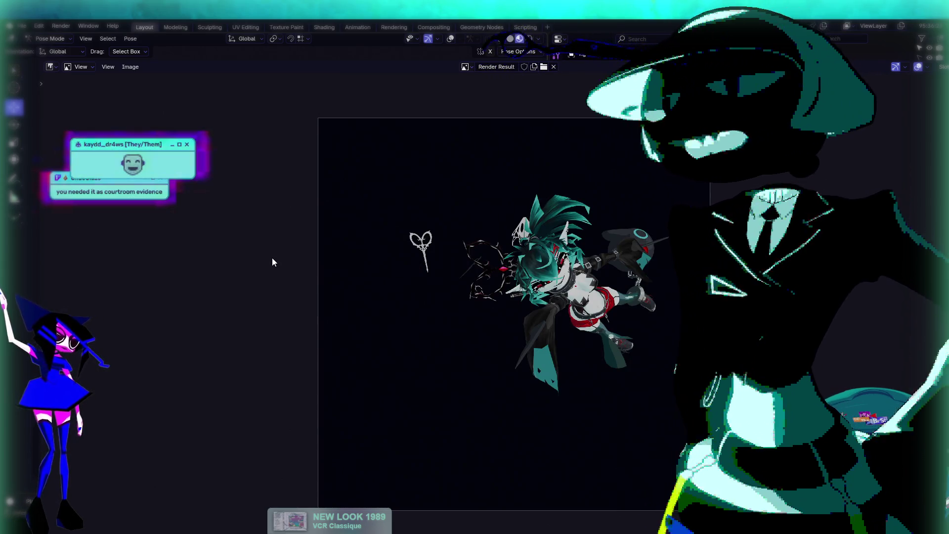
Step: Copy the previous render result to the clipboard
{"action": "left_click", "coordinate": [130, 67]}
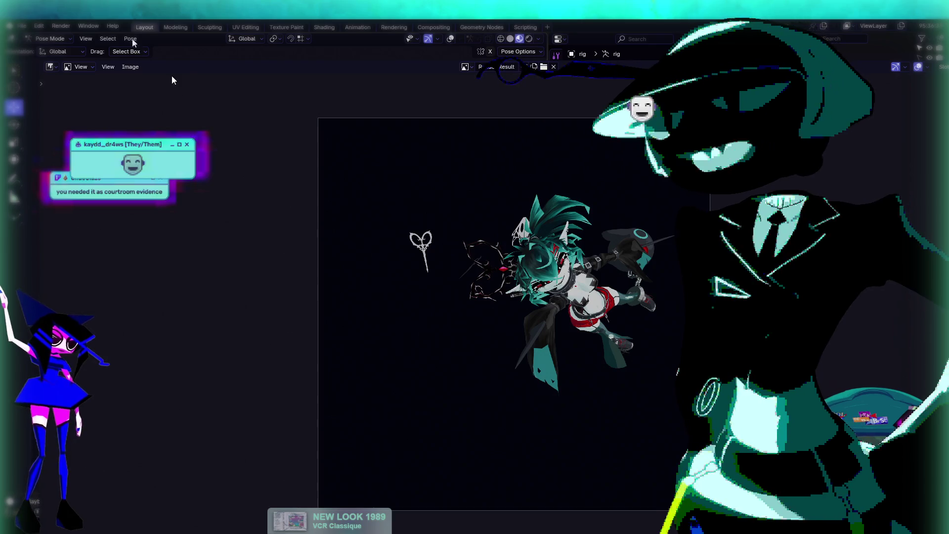
{"action": "left_click", "coordinate": [130, 67]}
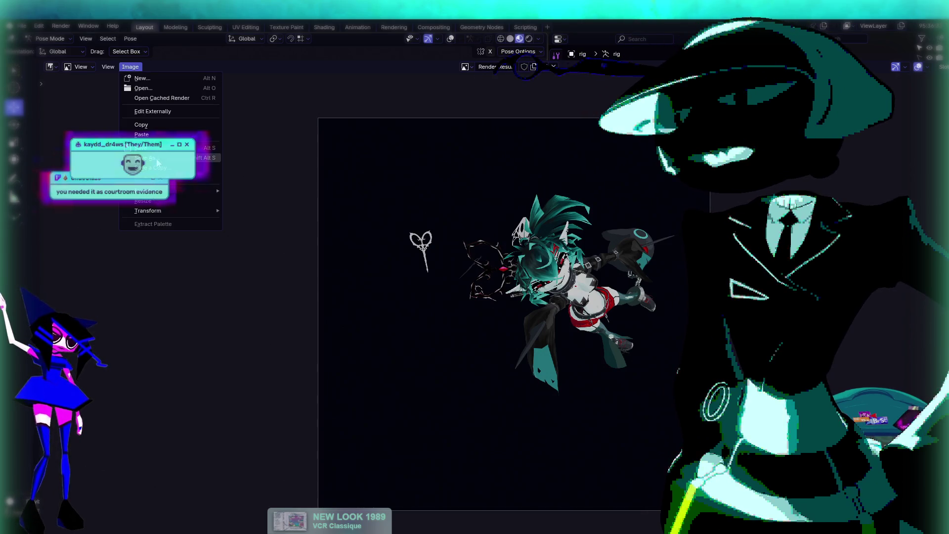
{"action": "left_click", "coordinate": [141, 125]}
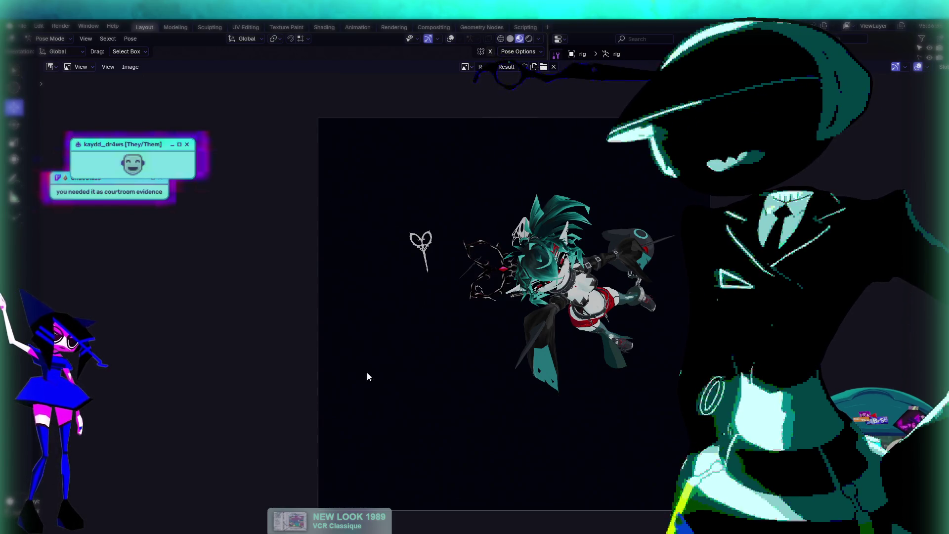
Step: Rotate, move, and trackball-rotate the selected pose control into a closer pose
{"action": "left_click", "coordinate": [14, 125]}
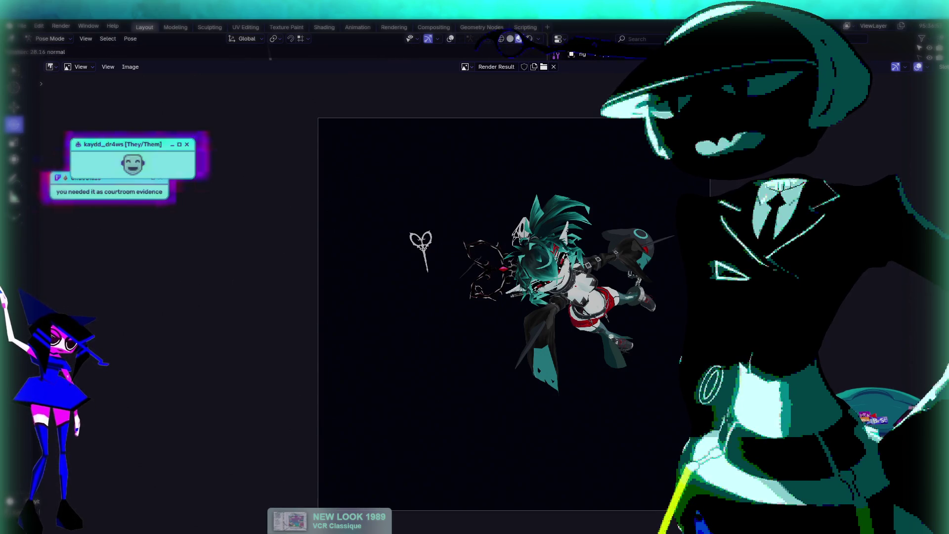
{"action": "left_click", "coordinate": [58, 158]}
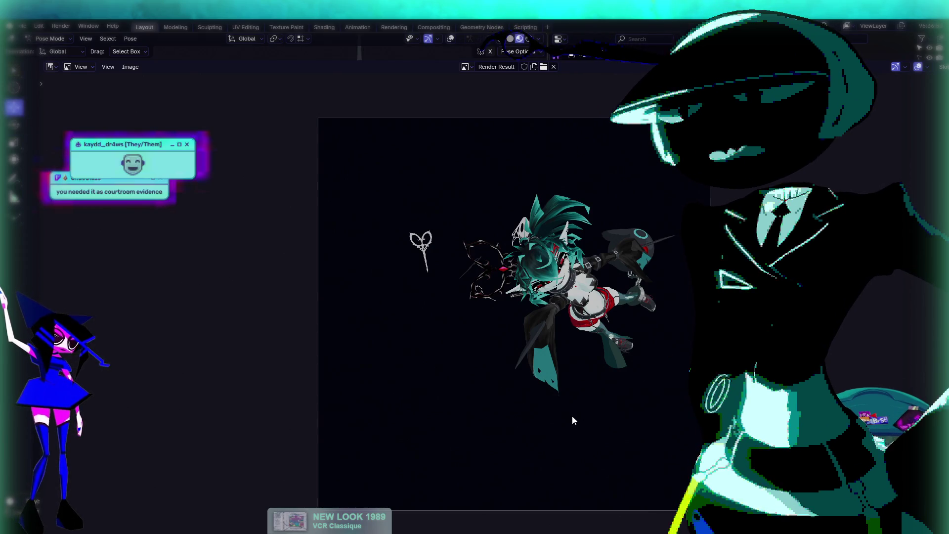
{"action": "key", "text": "g"}
{"action": "left_click", "coordinate": [494, 418]}
{"action": "key", "text": "g"}
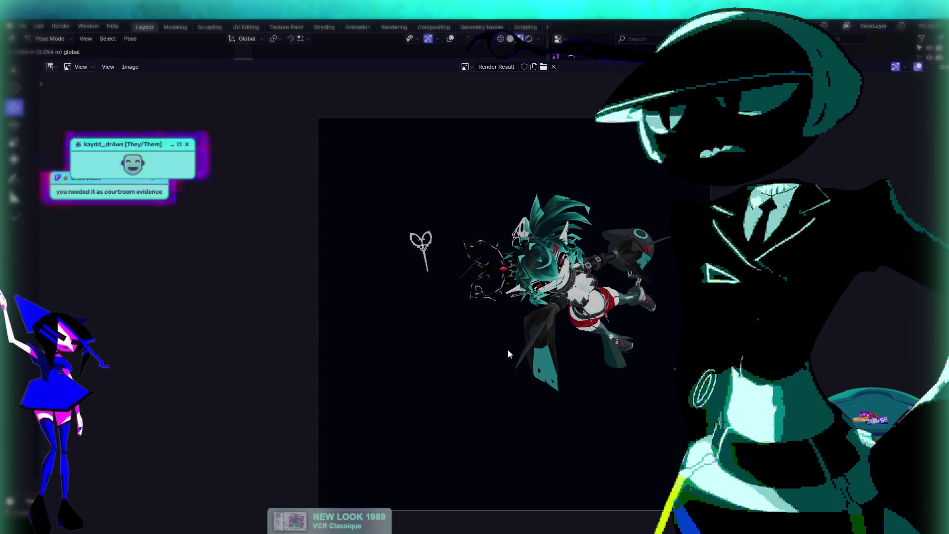
{"action": "left_click", "coordinate": [508, 349]}
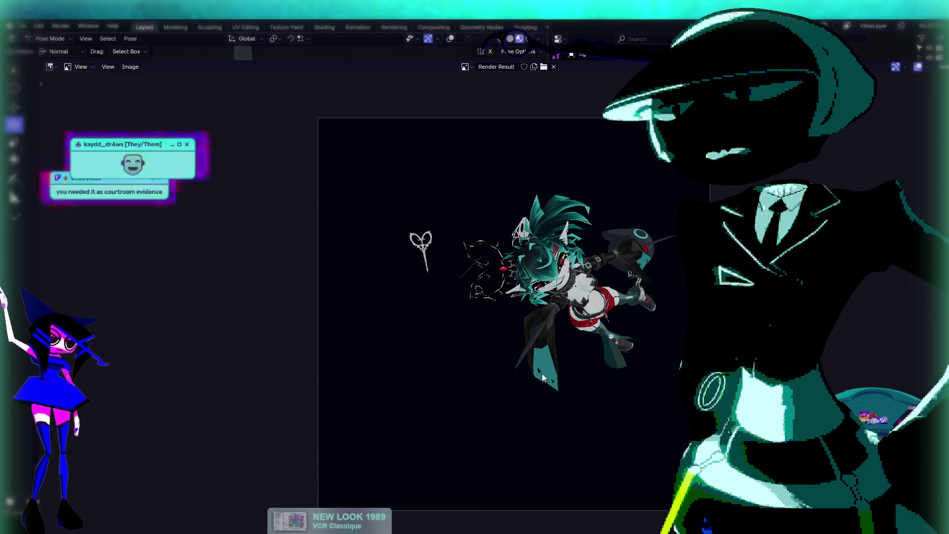
{"action": "key", "text": "r"}
{"action": "key", "text": "r"}
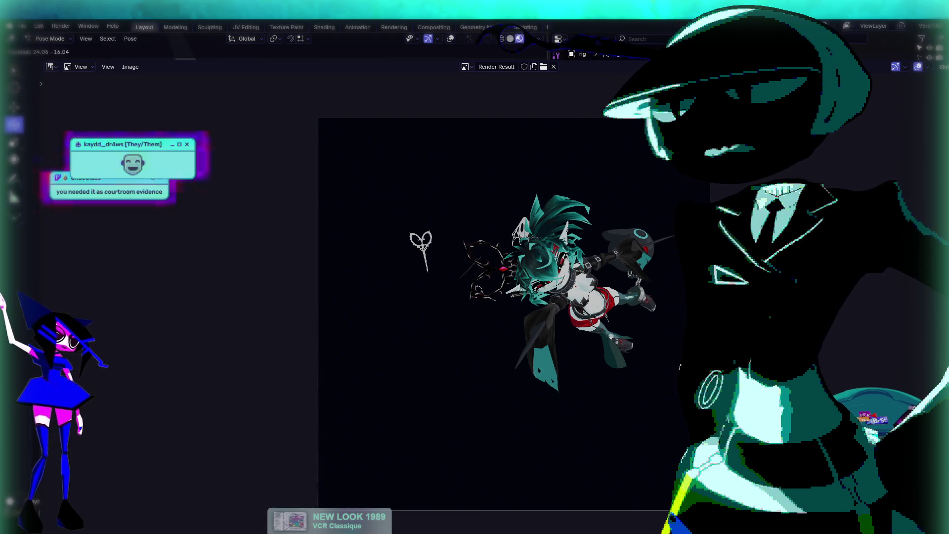
{"action": "left_click", "coordinate": [502, 351]}
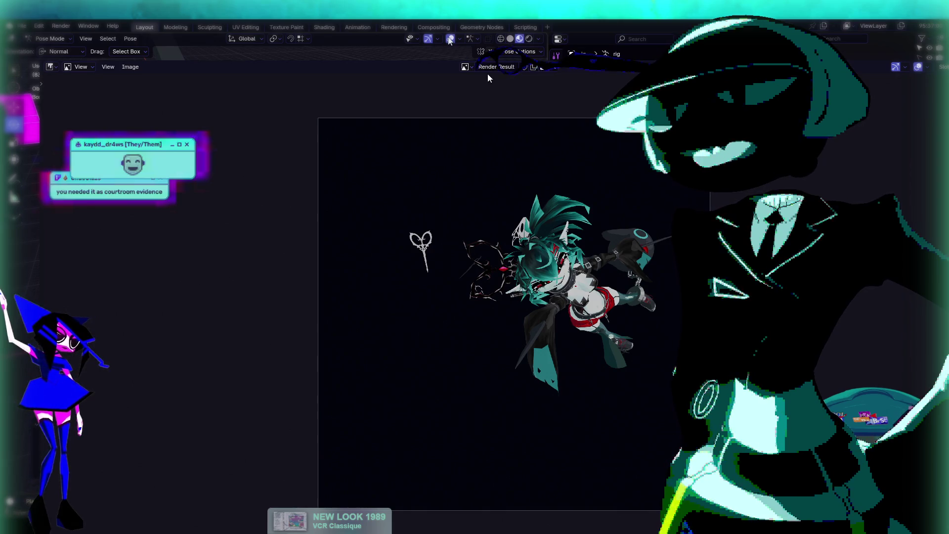
Step: Turn on X-ray, move a control, set Normal orientation, and tilt the whole pose
{"action": "left_click", "coordinate": [488, 39]}
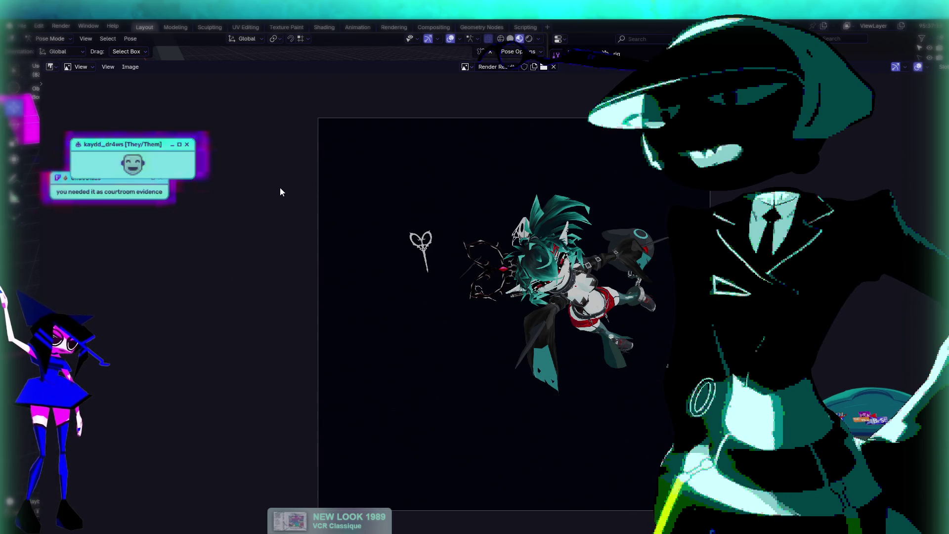
{"action": "key", "text": "g"}
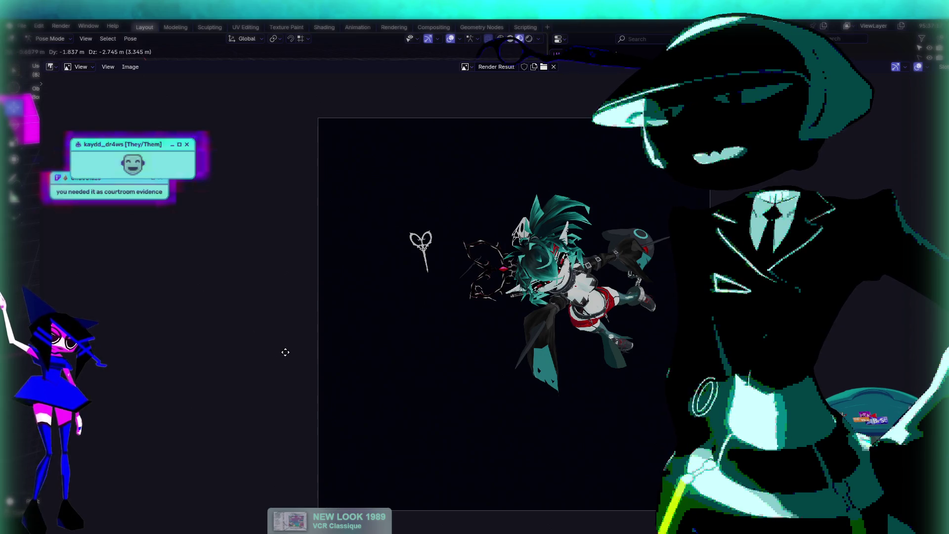
{"action": "left_click", "coordinate": [263, 226]}
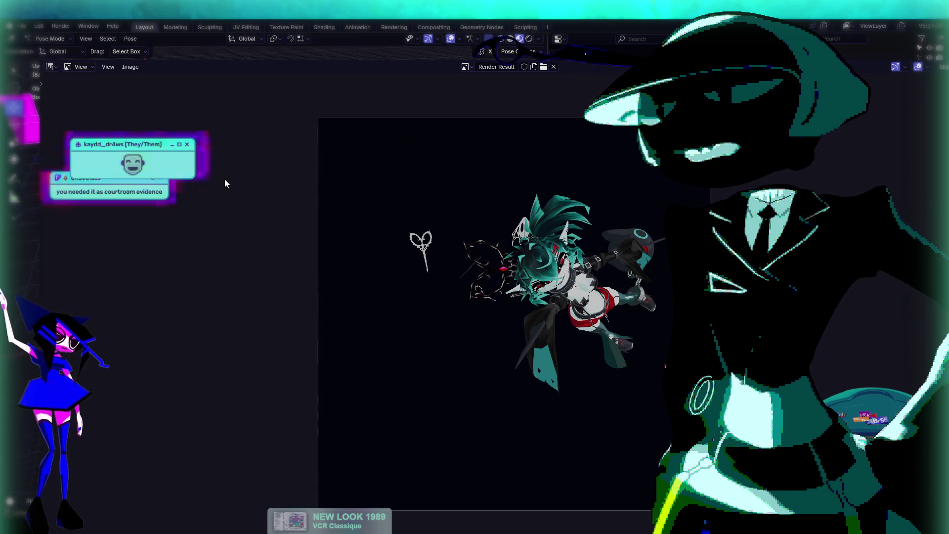
{"action": "left_click", "coordinate": [58, 52]}
{"action": "left_click", "coordinate": [57, 79]}
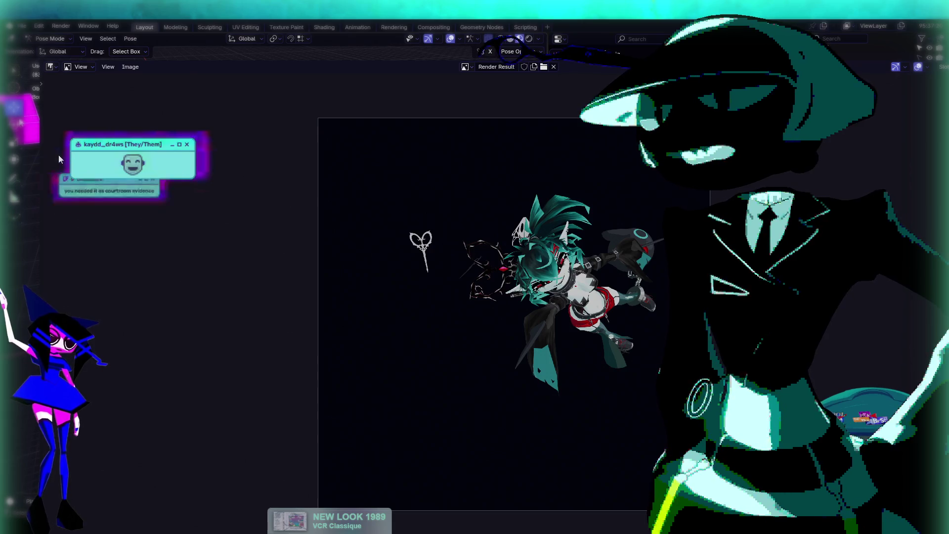
{"action": "key", "text": "r"}
{"action": "key", "text": "r"}
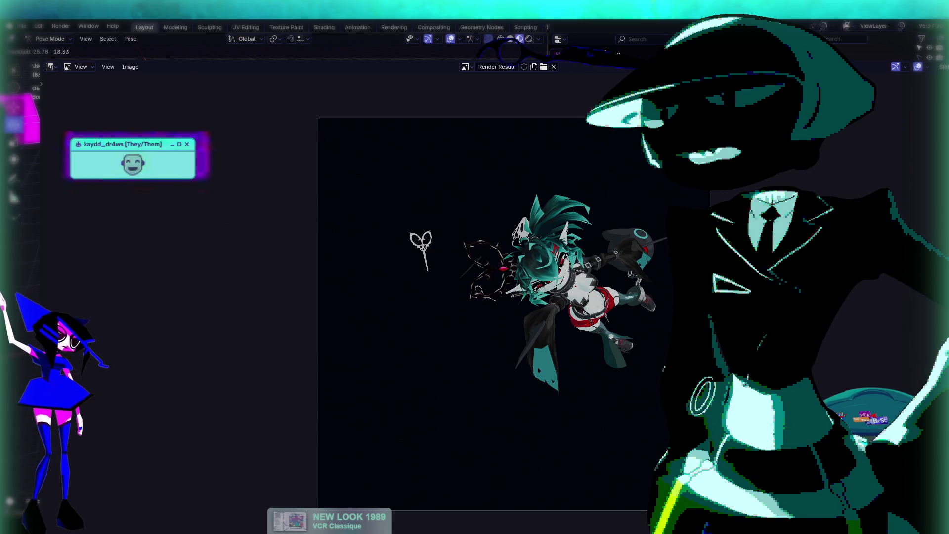
{"action": "left_click", "coordinate": [297, 254]}
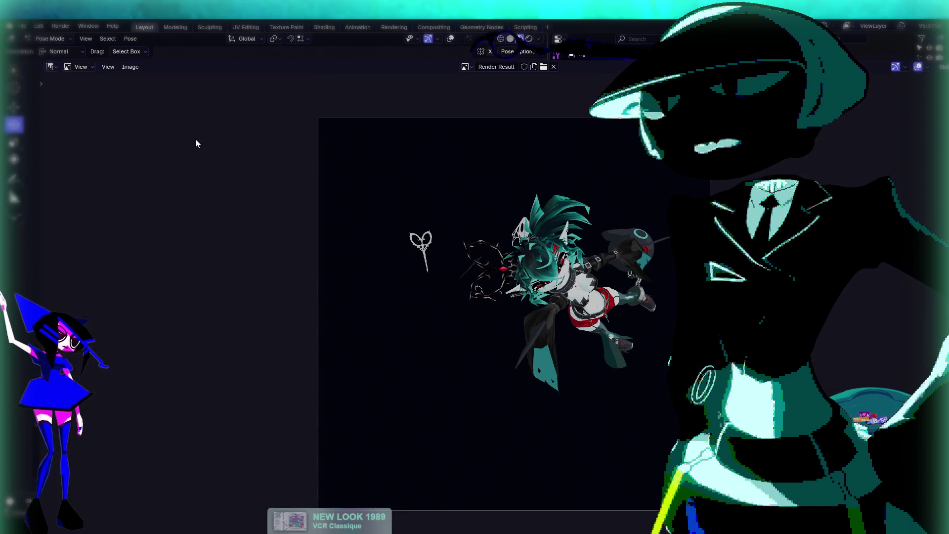
Step: Render a new viewport image of the closer, dramatic pose
{"action": "left_click", "coordinate": [82, 39]}
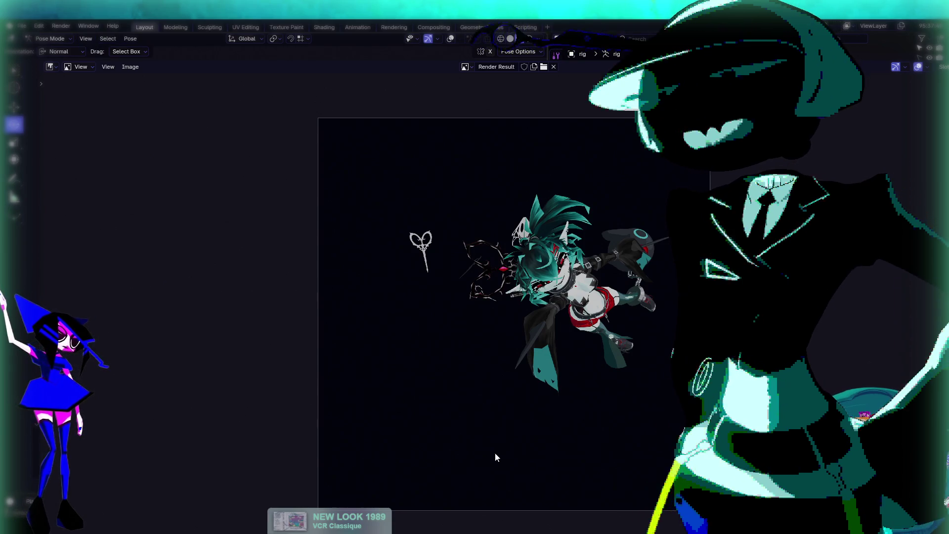
{"action": "left_click", "coordinate": [85, 39]}
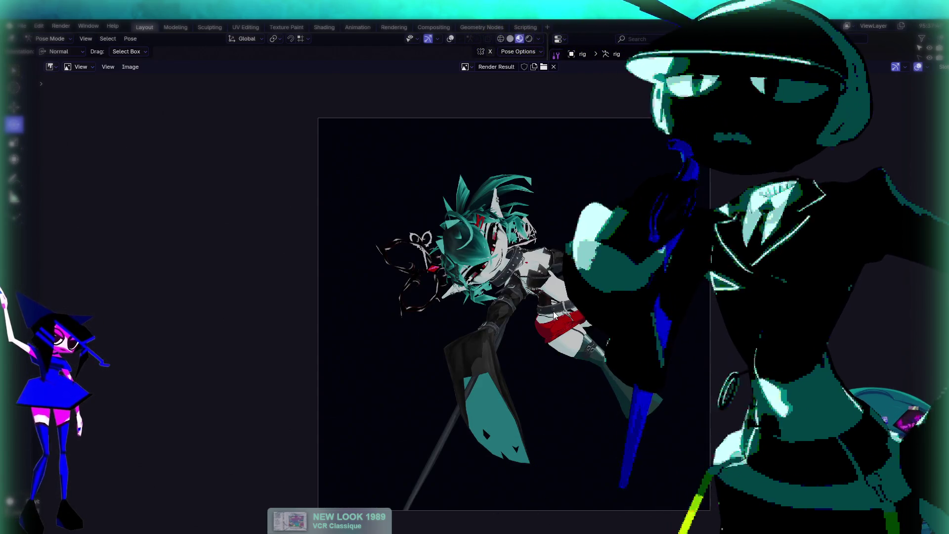
{"action": "scroll", "coordinate": [585, 315], "scroll_direction": "up", "scroll_amount": 3}
Step: Zoom and pan the close-up render, copy it, and close back to the 3D viewport
{"action": "scroll", "coordinate": [389, 202], "scroll_direction": "up", "scroll_amount": 2}
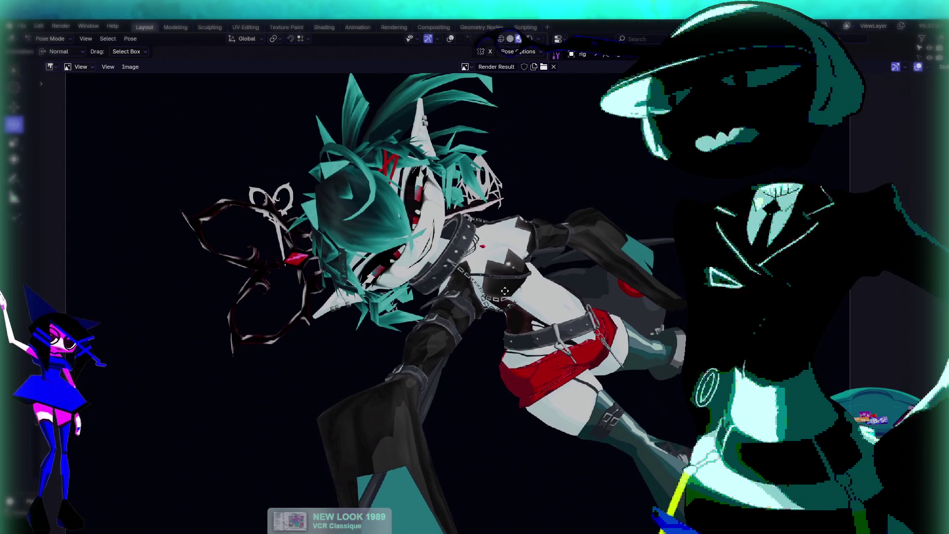
{"action": "scroll", "coordinate": [389, 203], "scroll_direction": "up", "scroll_amount": 1}
{"action": "scroll", "coordinate": [438, 279], "scroll_direction": "down", "scroll_amount": 4}
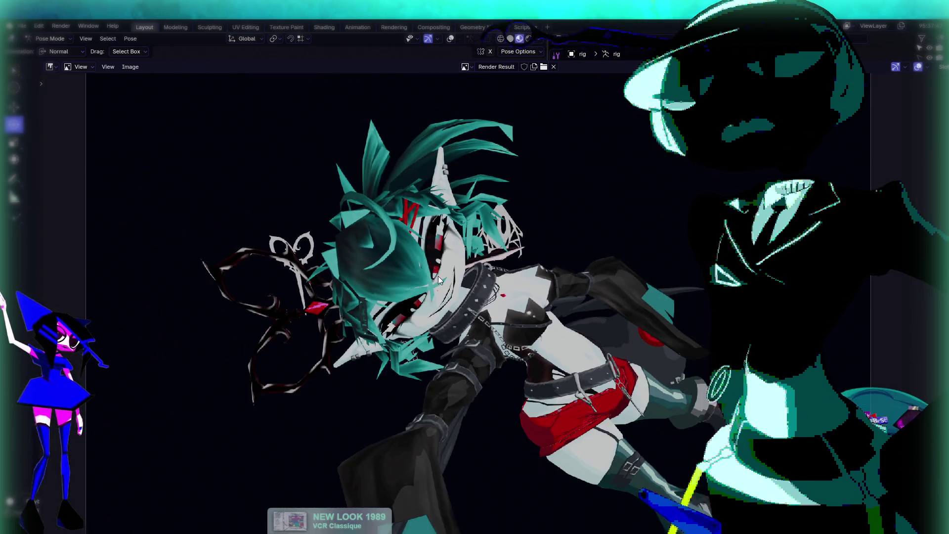
{"action": "mouse_move", "coordinate": [438, 276]}
{"action": "left_mouse_down"}
{"action": "mouse_move", "coordinate": [437, 268]}
{"action": "mouse_move", "coordinate": [448, 281]}
{"action": "left_mouse_up"}
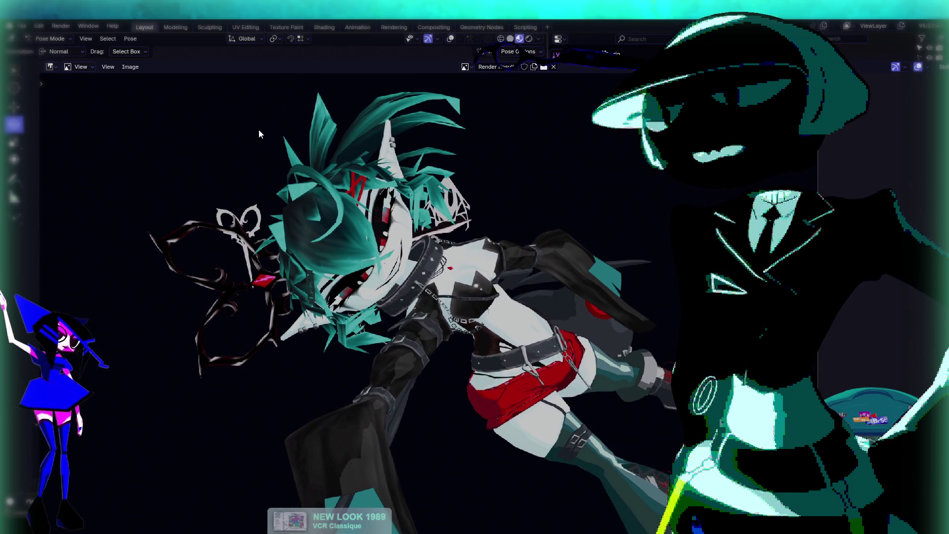
{"action": "left_click", "coordinate": [130, 67]}
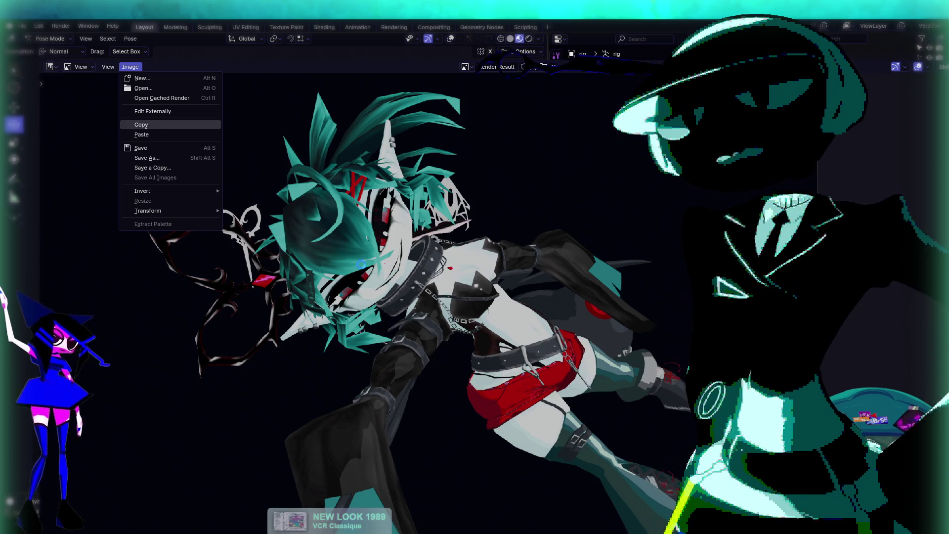
{"action": "left_click", "coordinate": [153, 123]}
{"action": "key", "text": "Escape"}
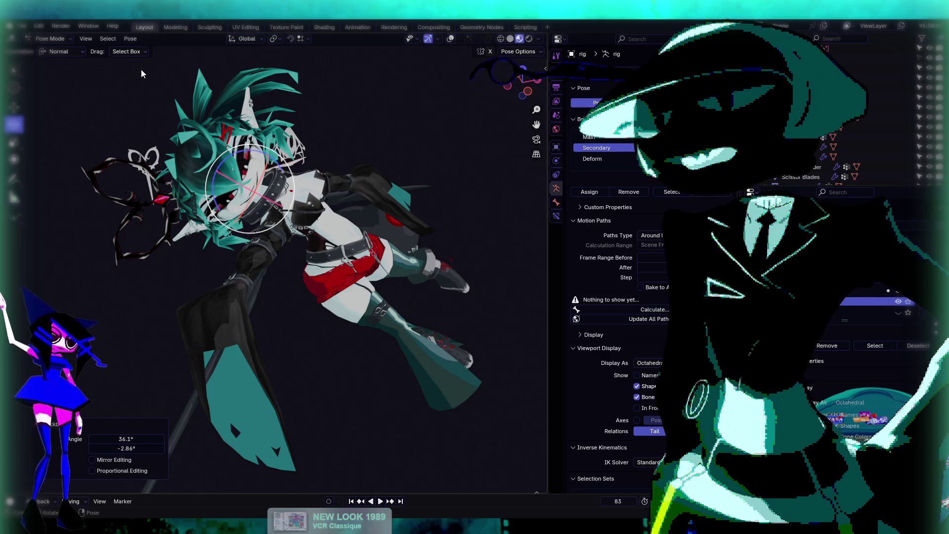
Step: Show overlays, select the head and c_spine_03.x controls, and undo a trial spine move
{"action": "left_click", "coordinate": [450, 38]}
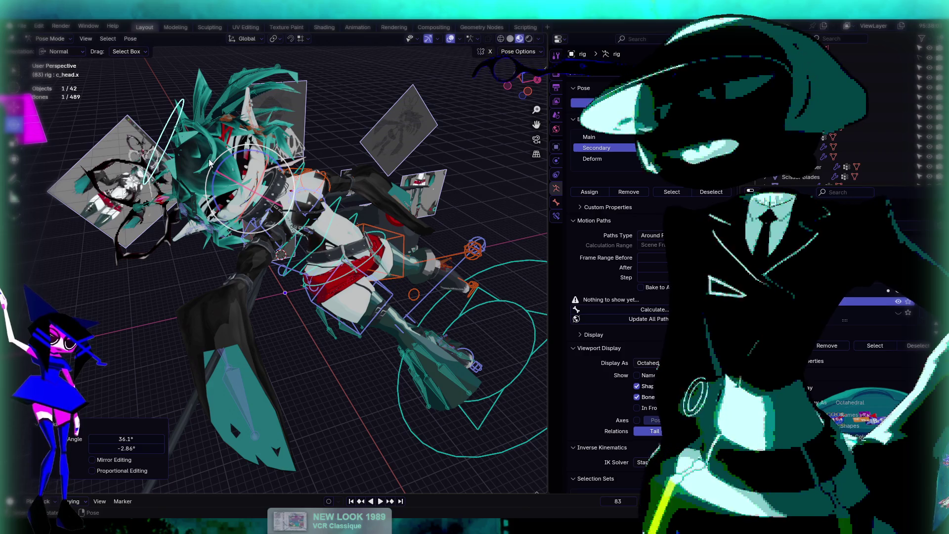
{"action": "left_click", "coordinate": [259, 203]}
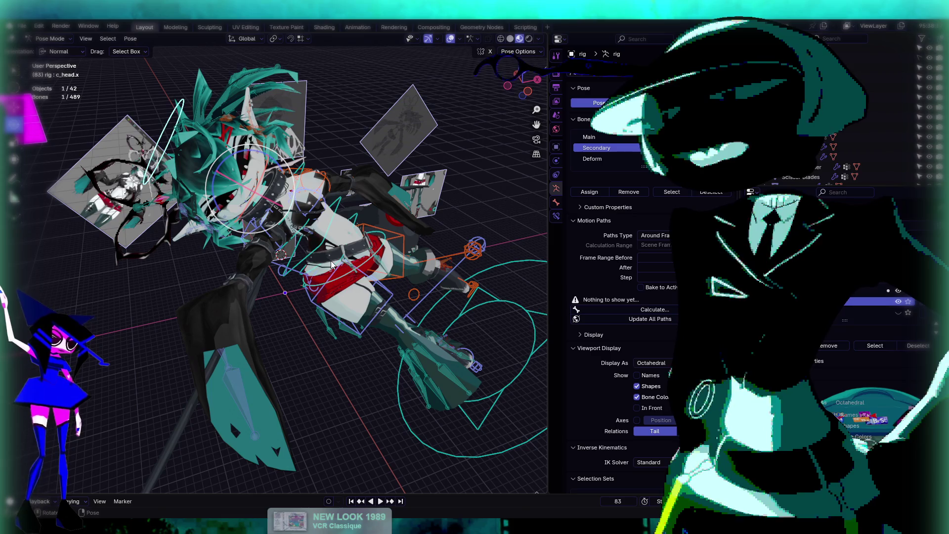
{"action": "left_click", "coordinate": [300, 242]}
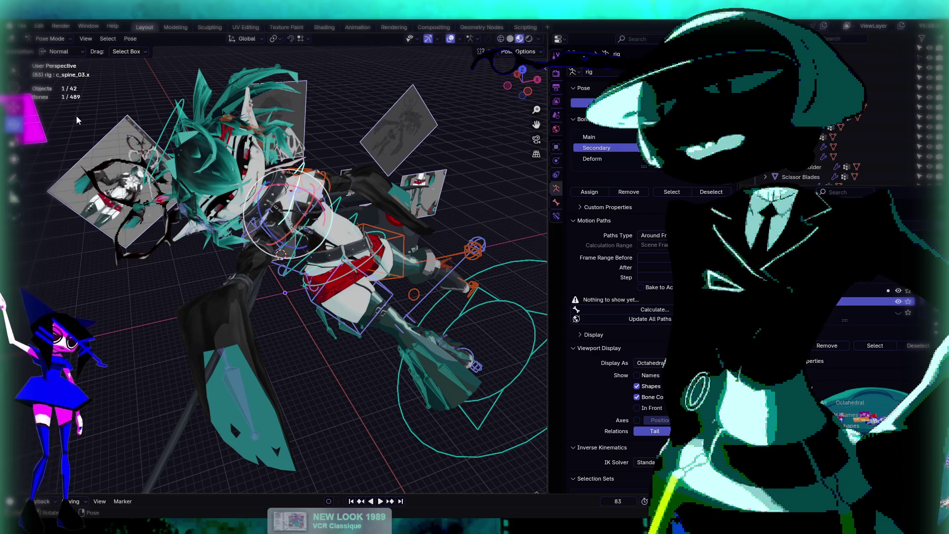
{"action": "key", "text": "g"}
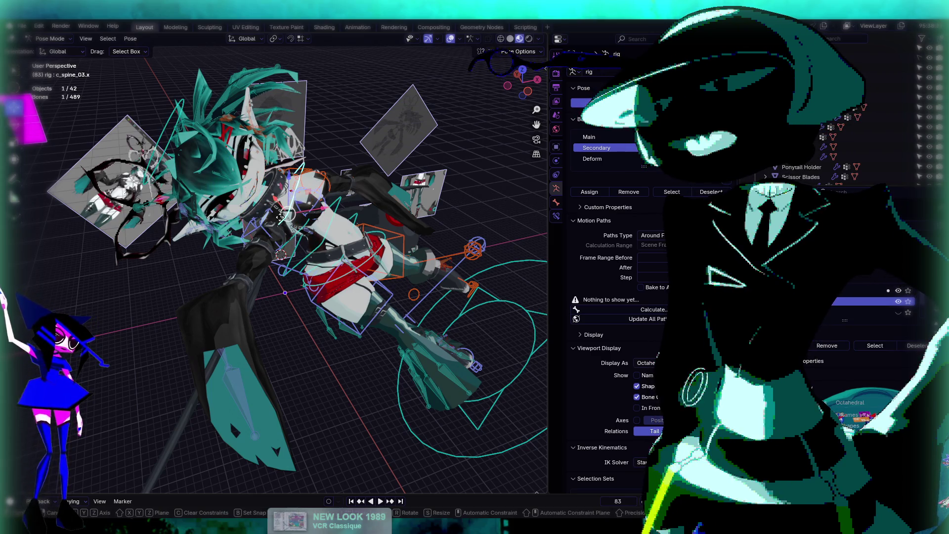
{"action": "left_click", "coordinate": [291, 233]}
{"action": "key", "text": "ctrl+z"}
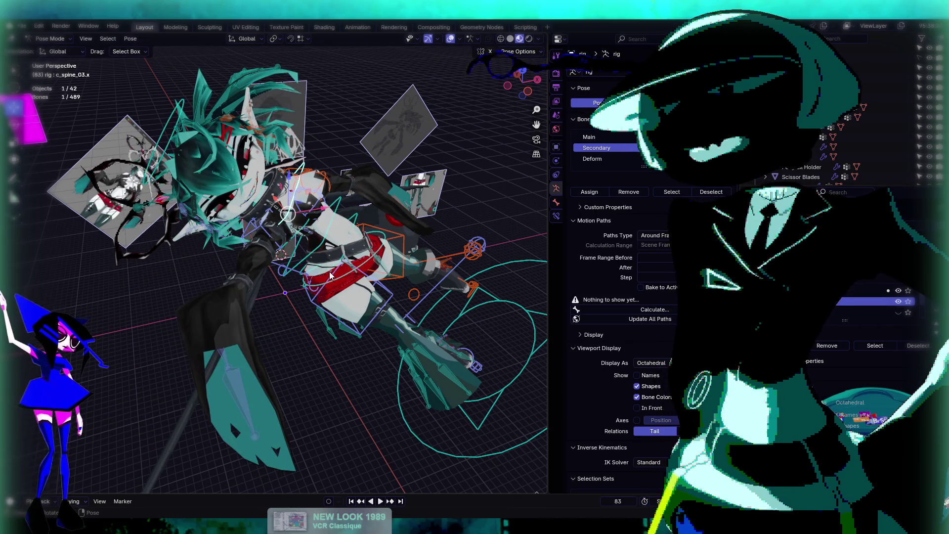
Step: Try rotating the c_belt and c_root.x controls, undoing both rotations
{"action": "left_click", "coordinate": [343, 283]}
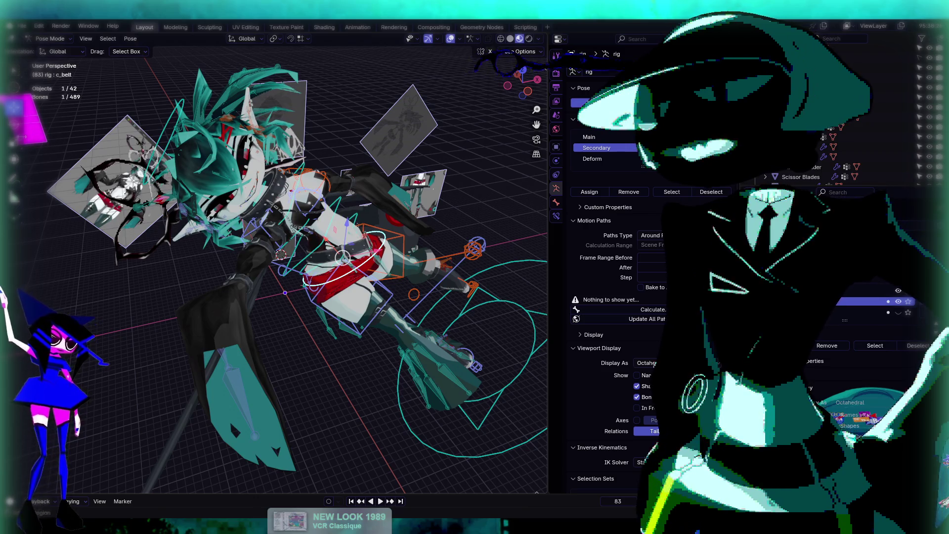
{"action": "key", "text": "r"}
{"action": "key", "text": "r"}
{"action": "left_click", "coordinate": [355, 270]}
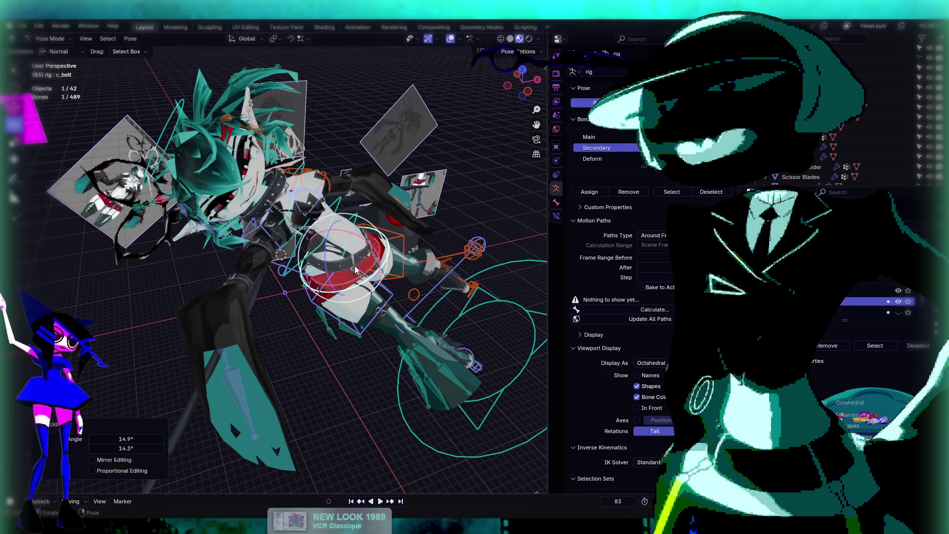
{"action": "key", "text": "ctrl+z"}
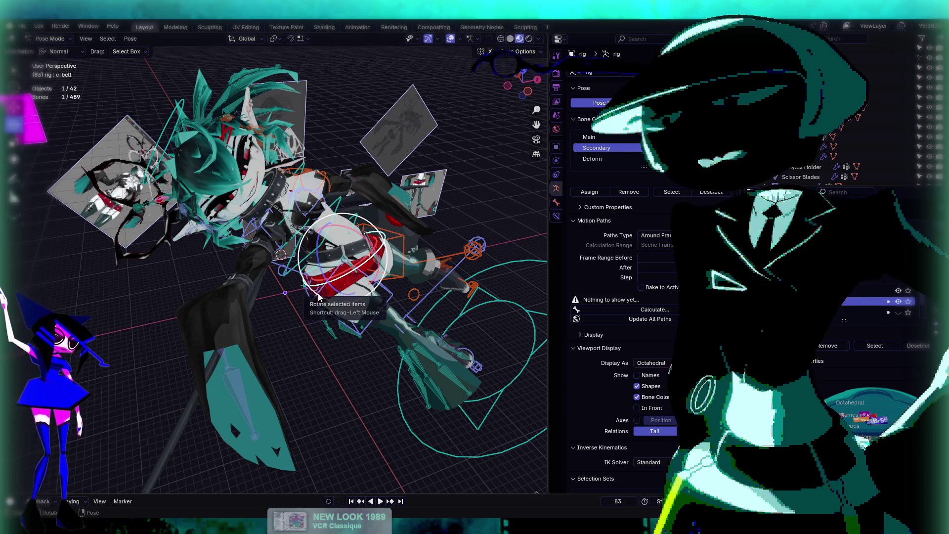
{"action": "left_click", "coordinate": [319, 292]}
{"action": "left_click", "coordinate": [317, 267]}
{"action": "key", "text": "r"}
{"action": "key", "text": "y"}
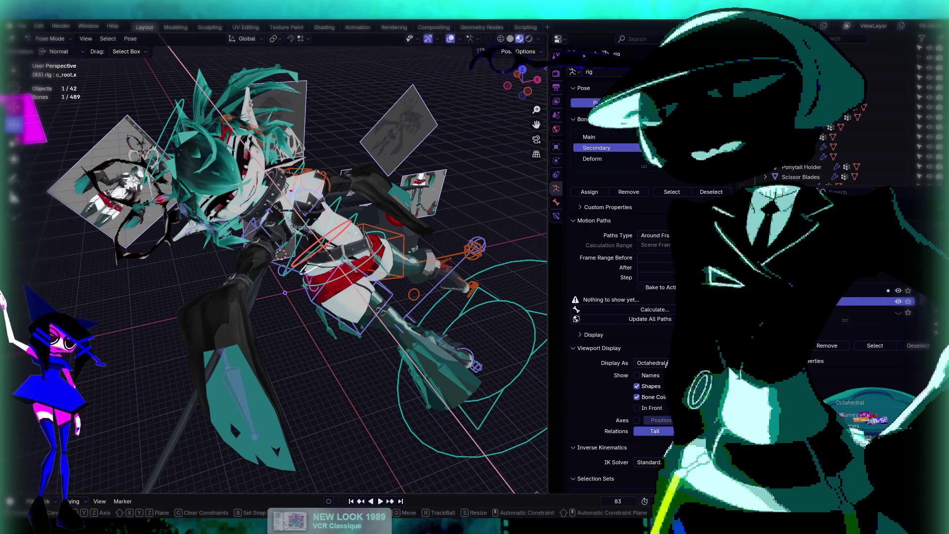
{"action": "left_click", "coordinate": [330, 262]}
{"action": "key", "text": "ctrl+z"}
{"action": "key", "text": "ctrl+shift+z"}
{"action": "key", "text": "ctrl+z"}
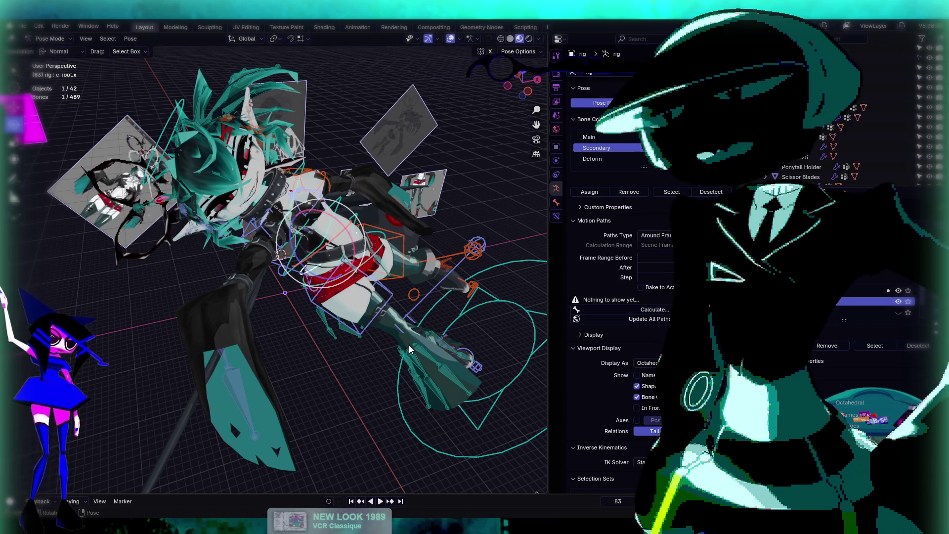
Step: Rotate the whole character via c_pos and its head via c_head.x, then hide overlays
{"action": "left_click", "coordinate": [424, 317]}
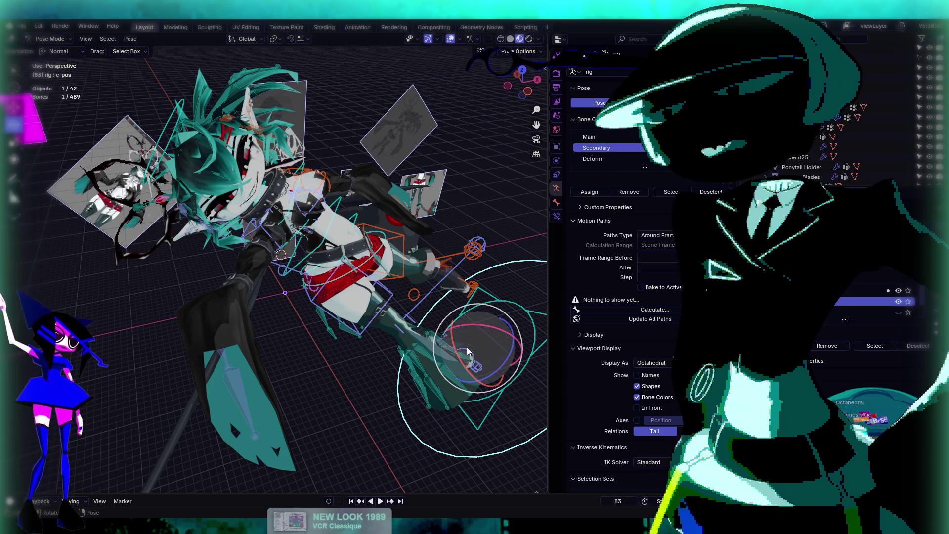
{"action": "key", "text": "r"}
{"action": "key", "text": "r"}
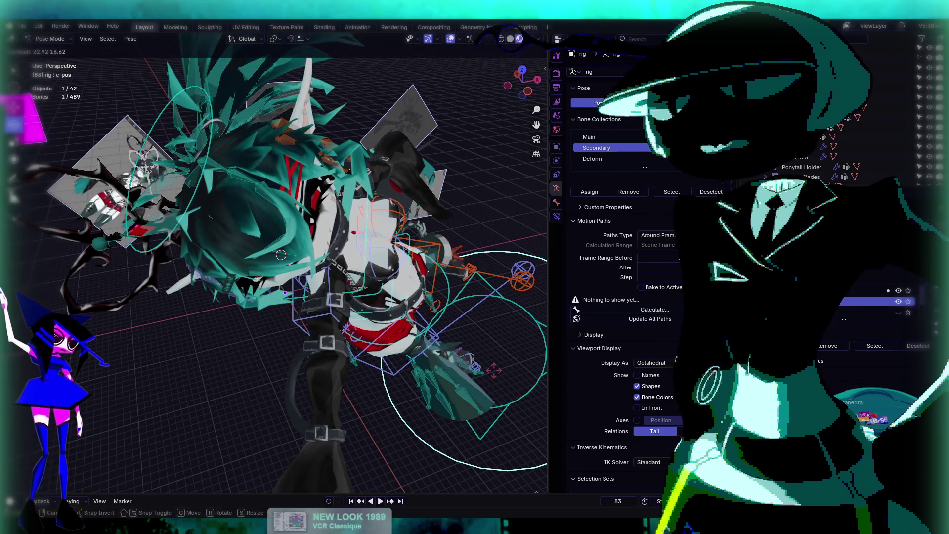
{"action": "key", "text": "Return"}
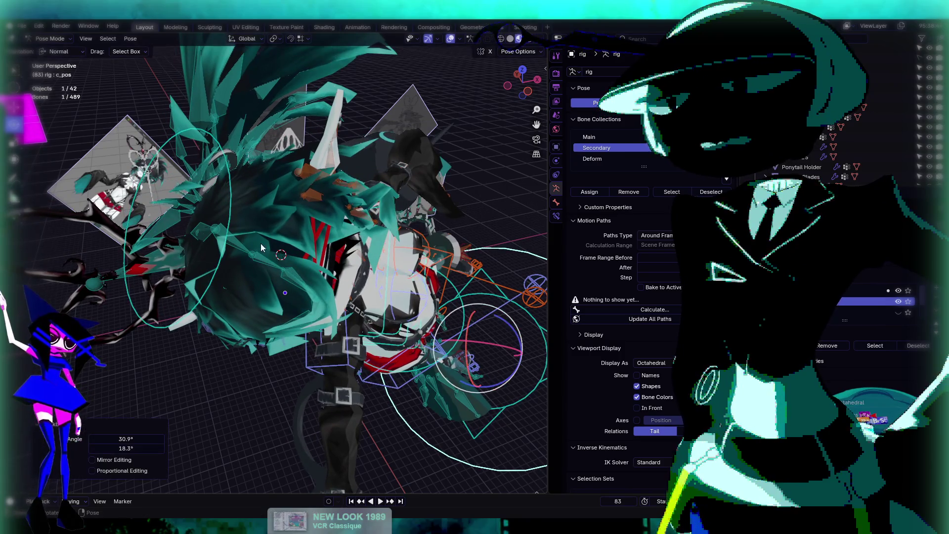
{"action": "left_click", "coordinate": [226, 249]}
{"action": "key", "text": "r"}
{"action": "key", "text": "r"}
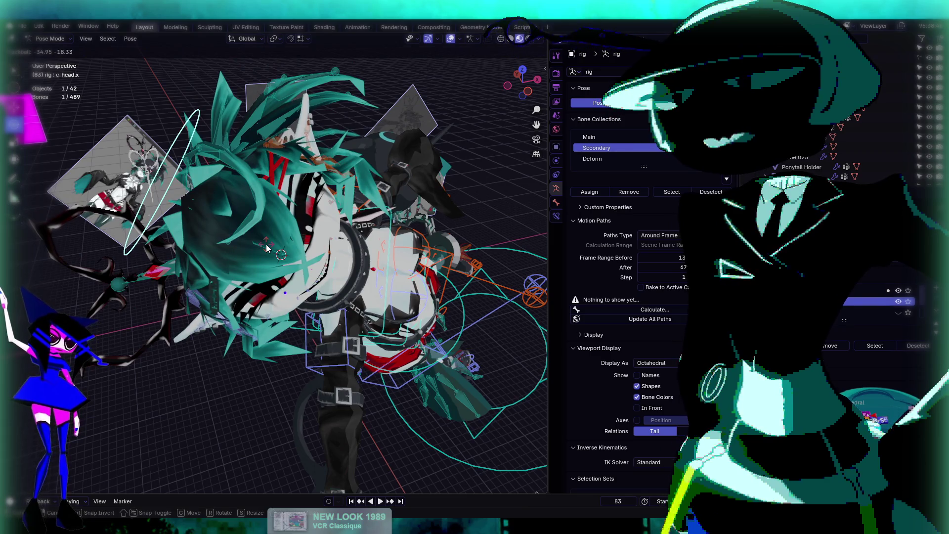
{"action": "key", "text": "Return"}
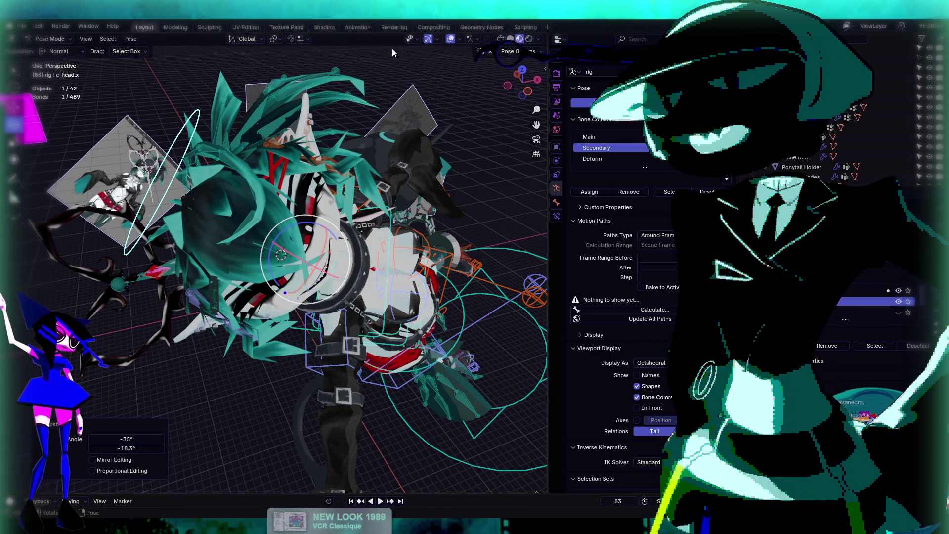
{"action": "left_click", "coordinate": [452, 39]}
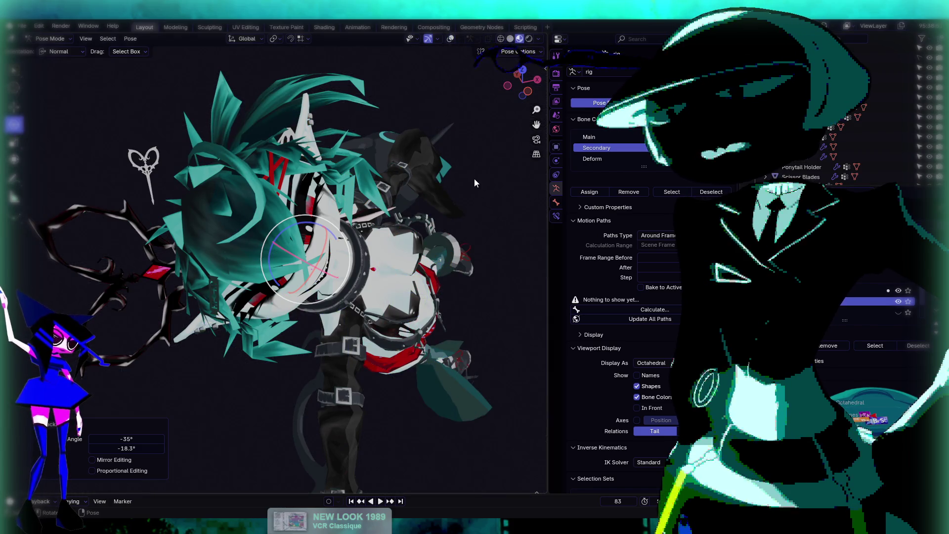
{"action": "left_click", "coordinate": [84, 39]}
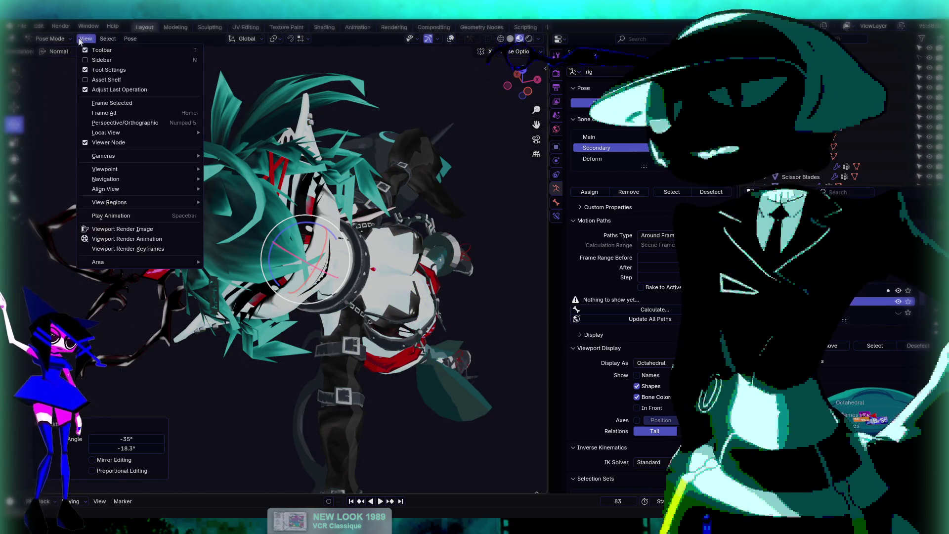
Step: Render the head-turned pose as a viewport image and copy it to the clipboard
{"action": "left_click", "coordinate": [152, 230]}
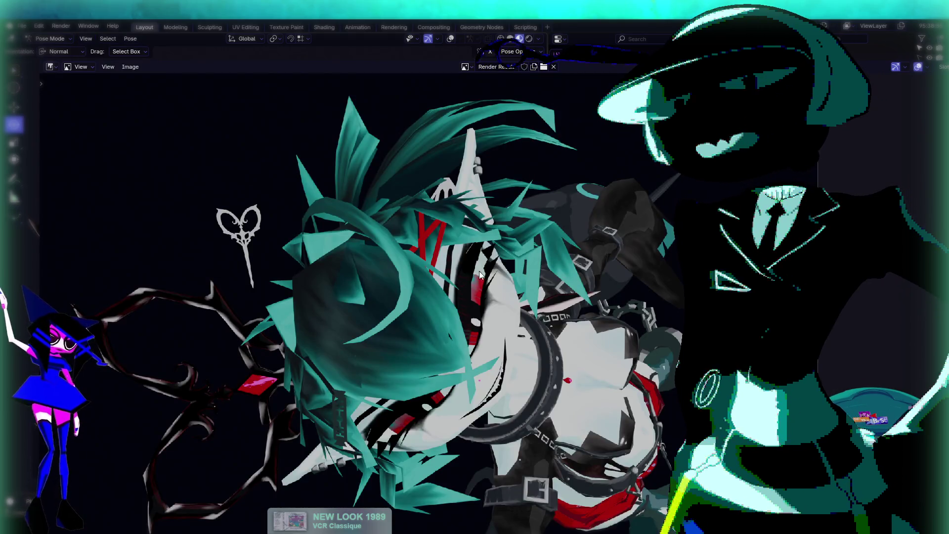
{"action": "scroll", "coordinate": [516, 334], "scroll_direction": "up", "scroll_amount": 3}
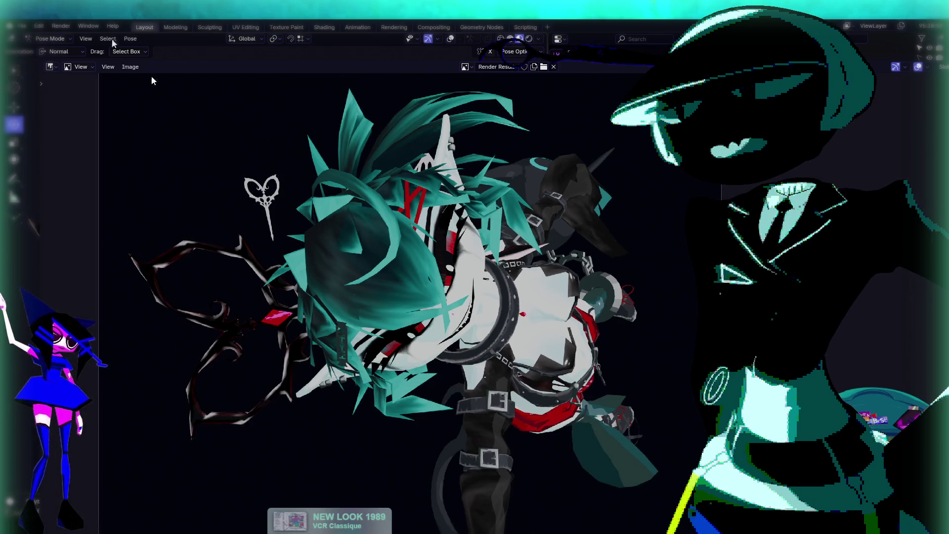
{"action": "left_click", "coordinate": [130, 66]}
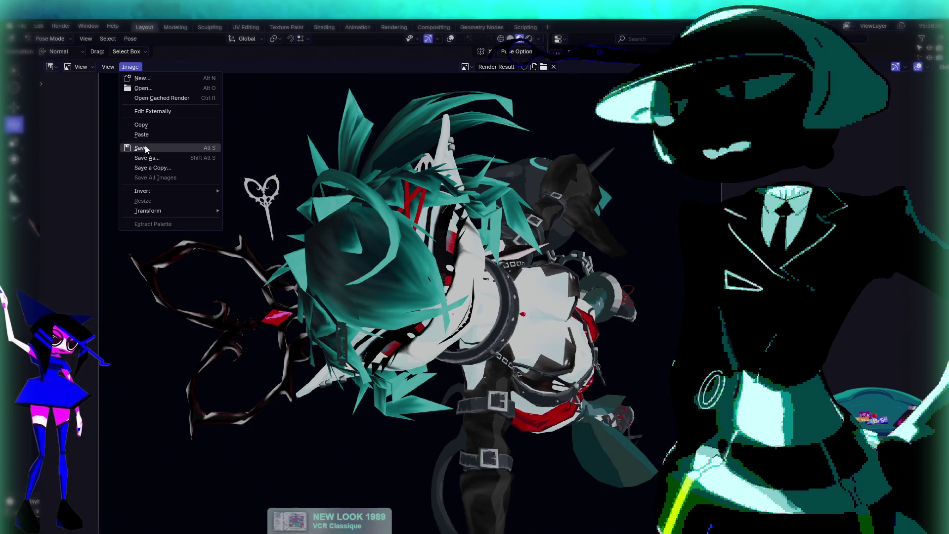
{"action": "left_click", "coordinate": [142, 125]}
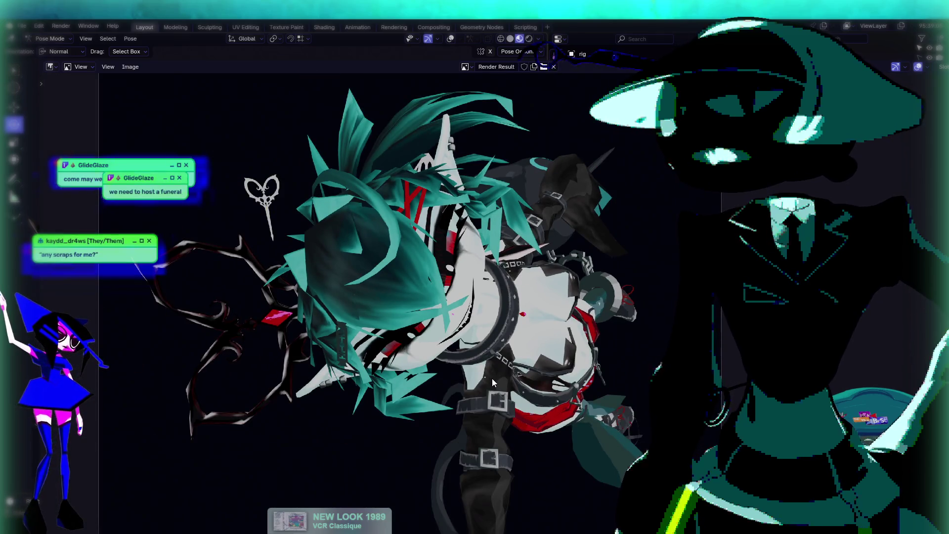
{"action": "scroll", "coordinate": [527, 374], "scroll_direction": "up", "scroll_amount": 1}
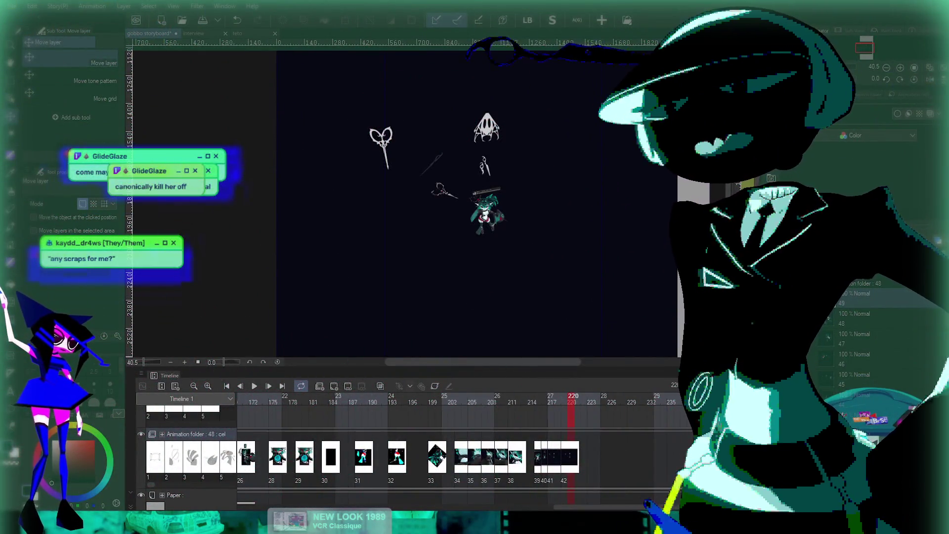
Step: Step forward to frame 223 and create a new blank cel in the animation folder
{"action": "key", "text": "Right"}
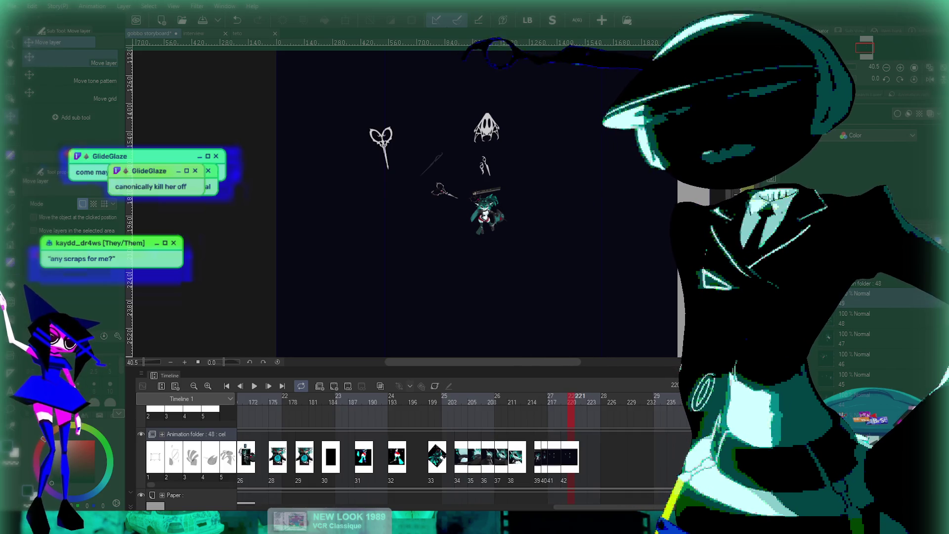
{"action": "key", "text": "Right"}
{"action": "key", "text": "alt+bracketright"}
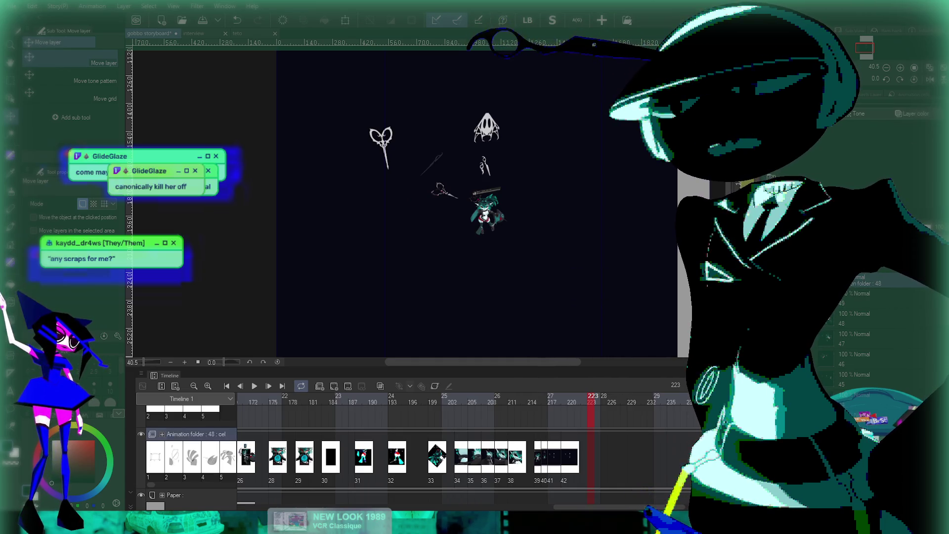
{"action": "key", "text": "shift+alt+c"}
{"action": "scroll", "coordinate": [494, 208], "scroll_direction": "down", "scroll_amount": 2}
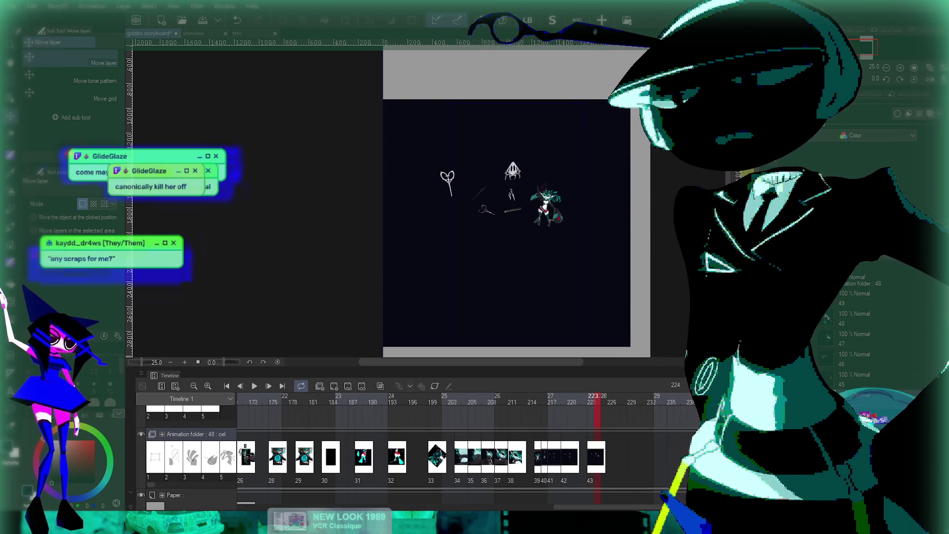
Step: Add render cels 44 and 45 to the animation folder at frames 225 and 227
{"action": "left_click", "coordinate": [875, 280]}
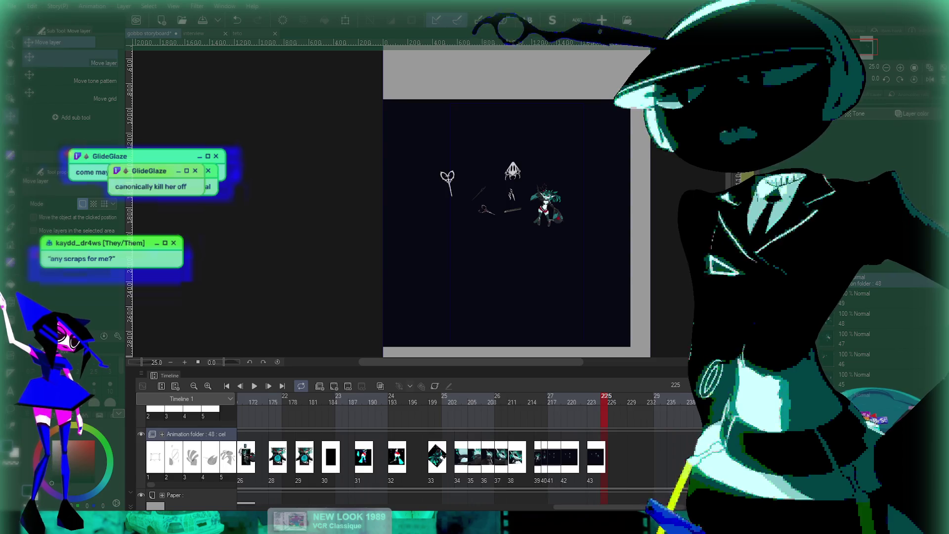
{"action": "key", "text": "ctrl+shift+alt+n"}
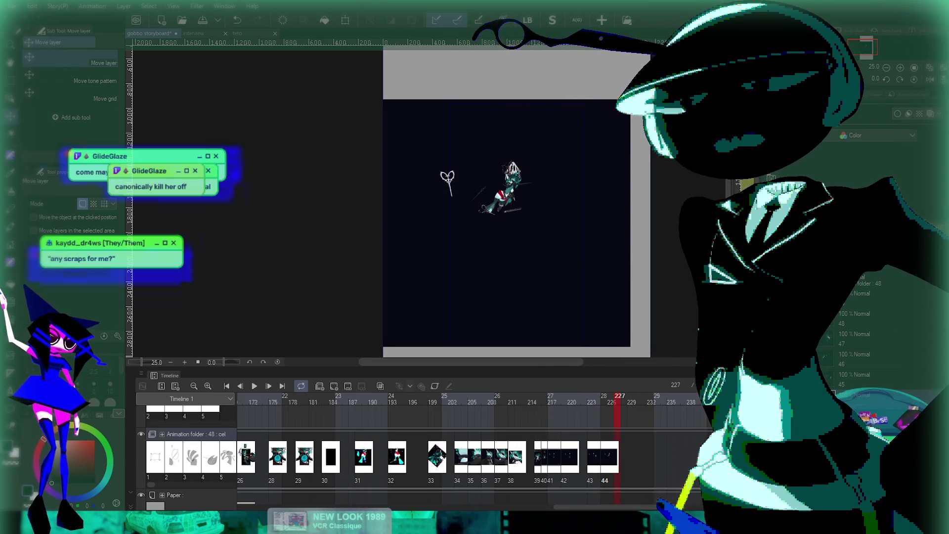
{"action": "left_click", "coordinate": [860, 379]}
{"action": "left_click", "coordinate": [880, 283]}
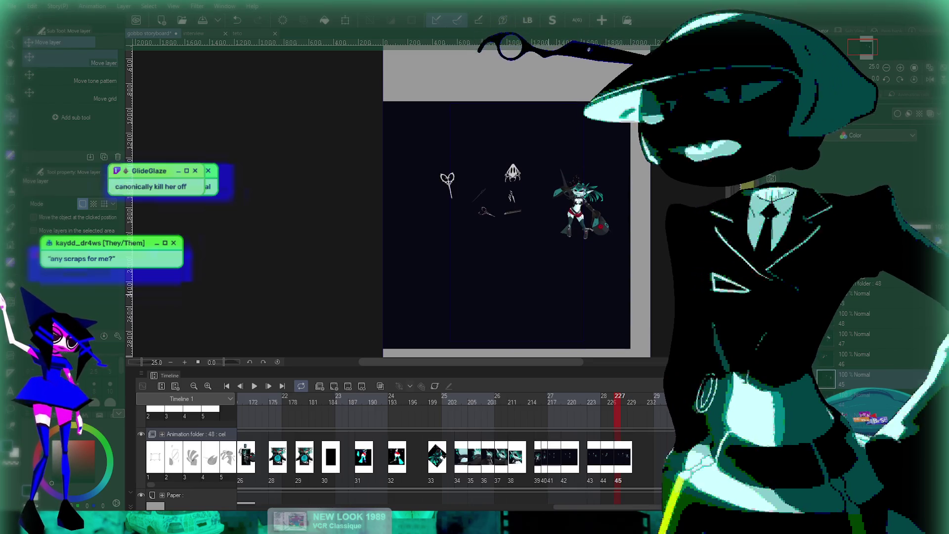
{"action": "scroll", "coordinate": [494, 207], "scroll_direction": "up", "scroll_amount": 1}
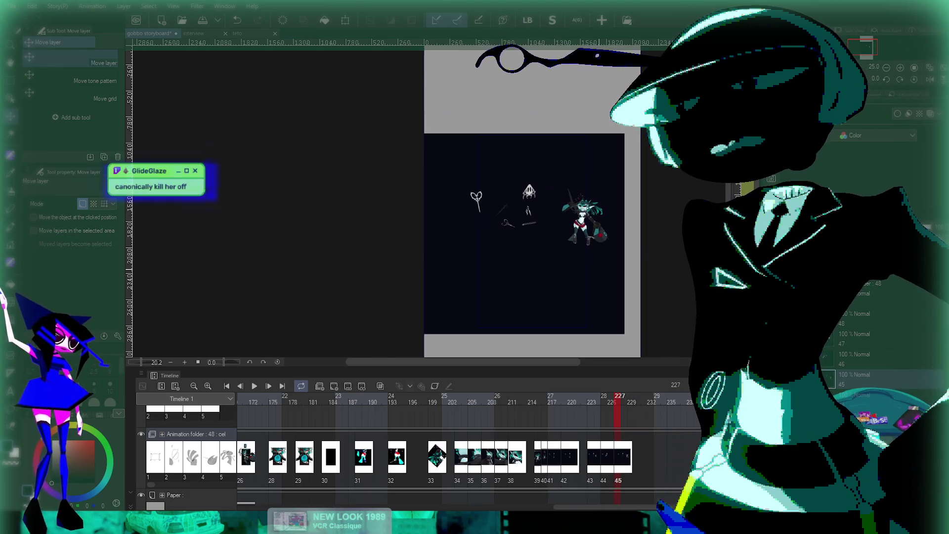
{"action": "scroll", "coordinate": [472, 203], "scroll_direction": "right", "scroll_amount": 1}
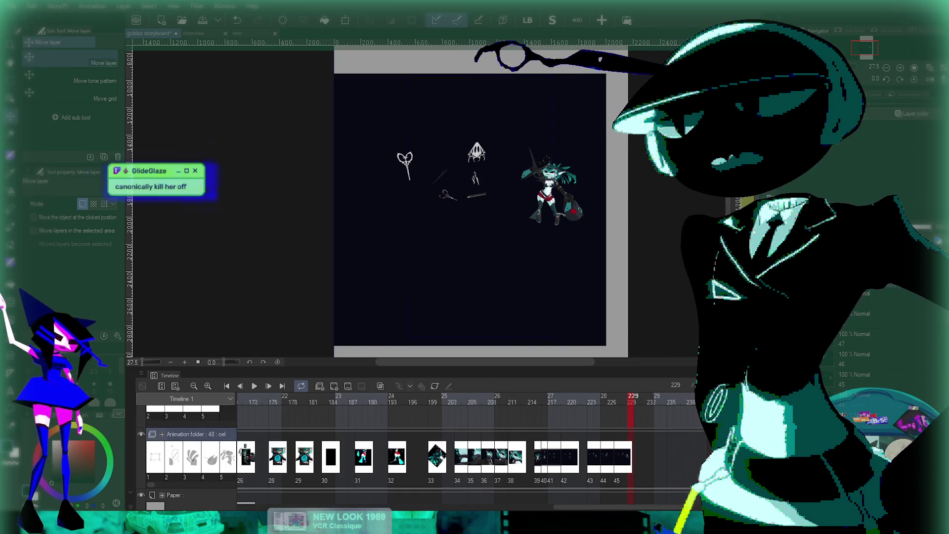
Step: Paste the render as cel 46, shift it right, and add the next cels from frame 231
{"action": "key", "text": "ctrl+v"}
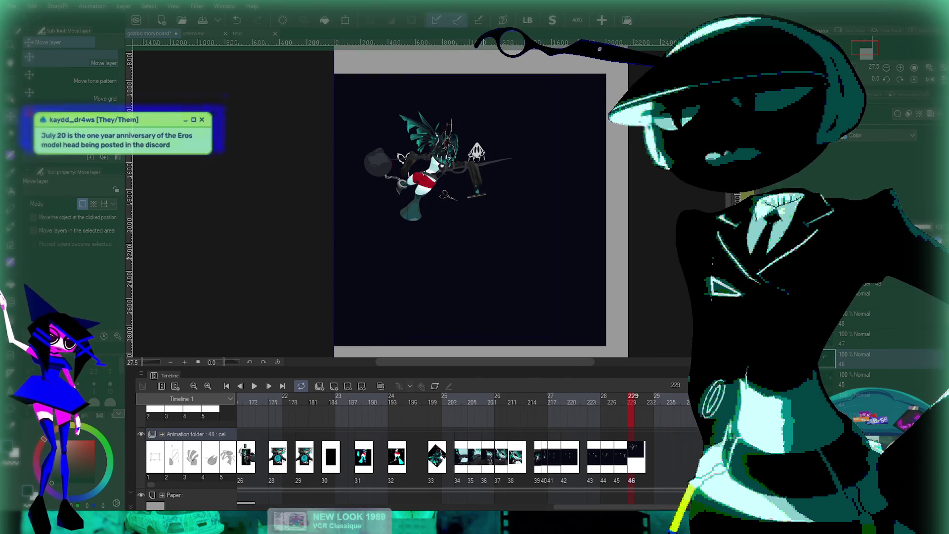
{"action": "left_click_drag", "start_coordinate": [444, 223], "coordinate": [467, 222]}
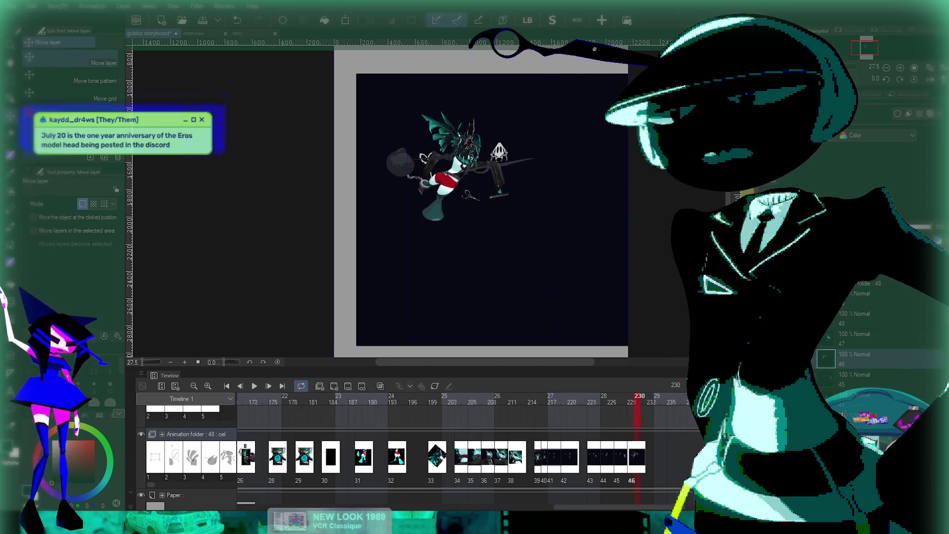
{"action": "left_click", "coordinate": [192, 434]}
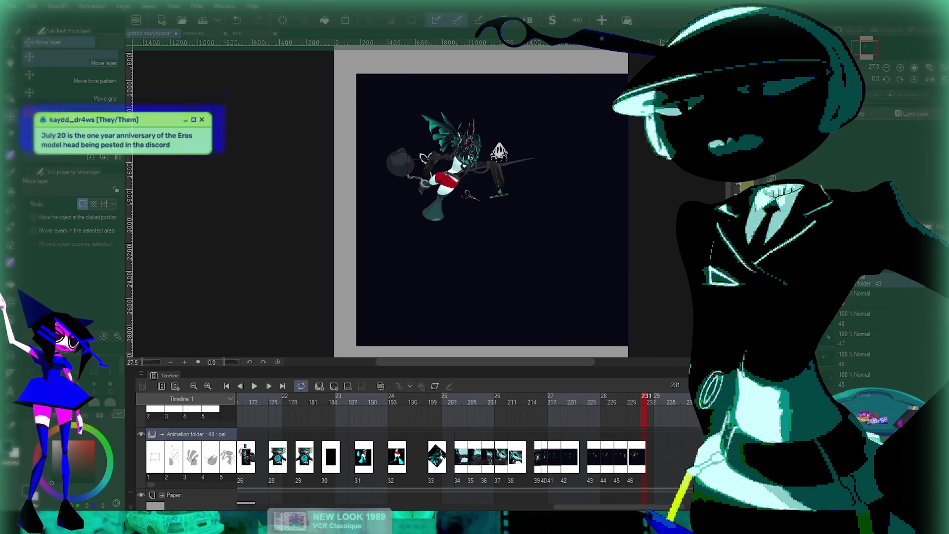
{"action": "left_click", "coordinate": [862, 339]}
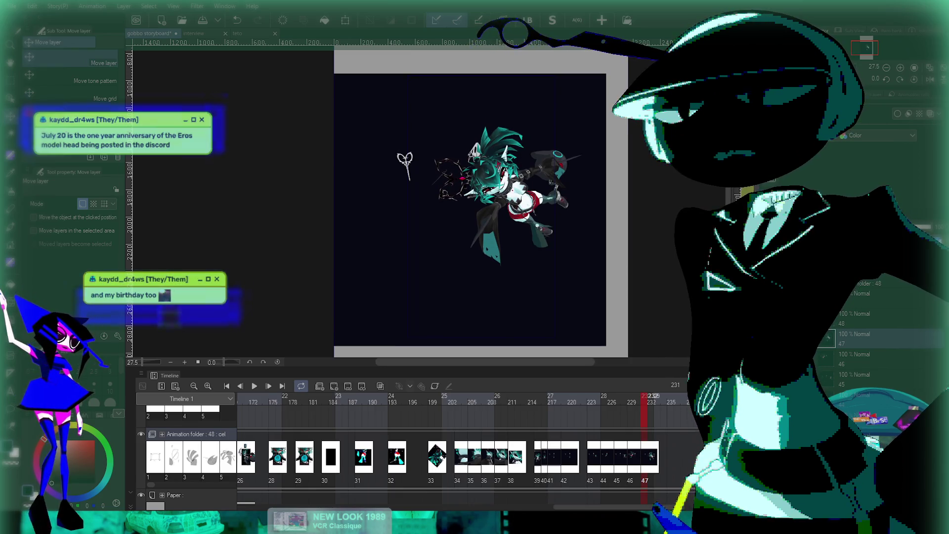
{"action": "left_click", "coordinate": [875, 283]}
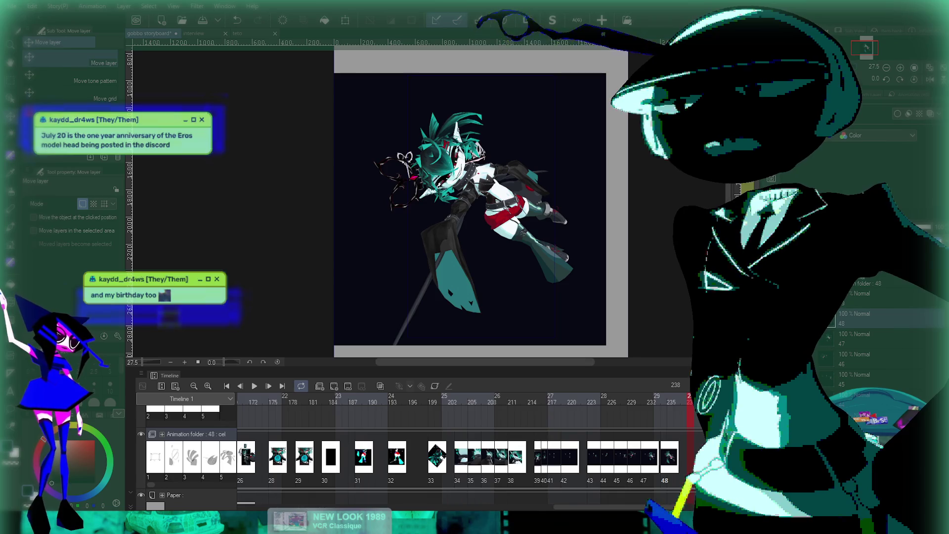
{"action": "left_click", "coordinate": [193, 433]}
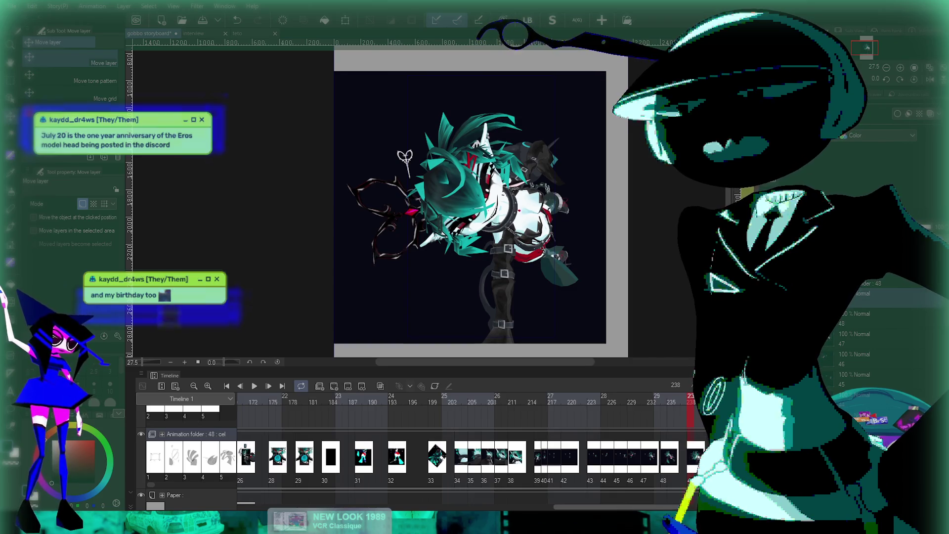
Step: Play the animation through the new render cels, then stop it
{"action": "scroll", "coordinate": [416, 445], "scroll_direction": "right", "scroll_amount": 5}
{"action": "scroll", "coordinate": [418, 445], "scroll_direction": "left", "scroll_amount": 1}
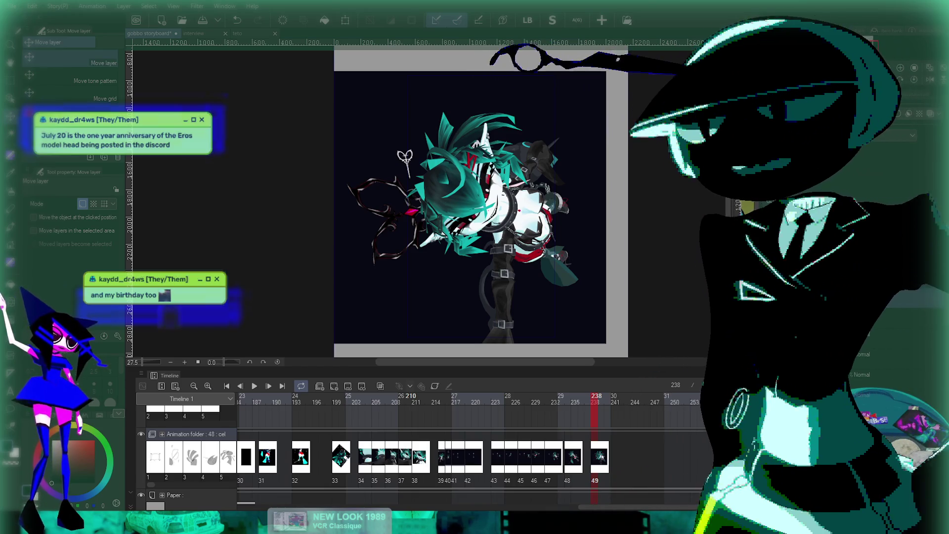
{"action": "key", "text": "space"}
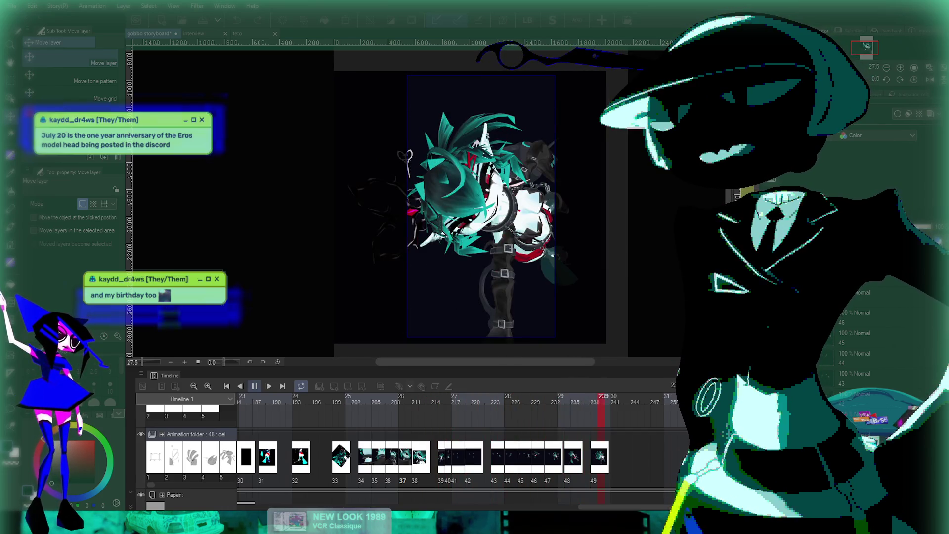
{"action": "key", "text": "Return"}
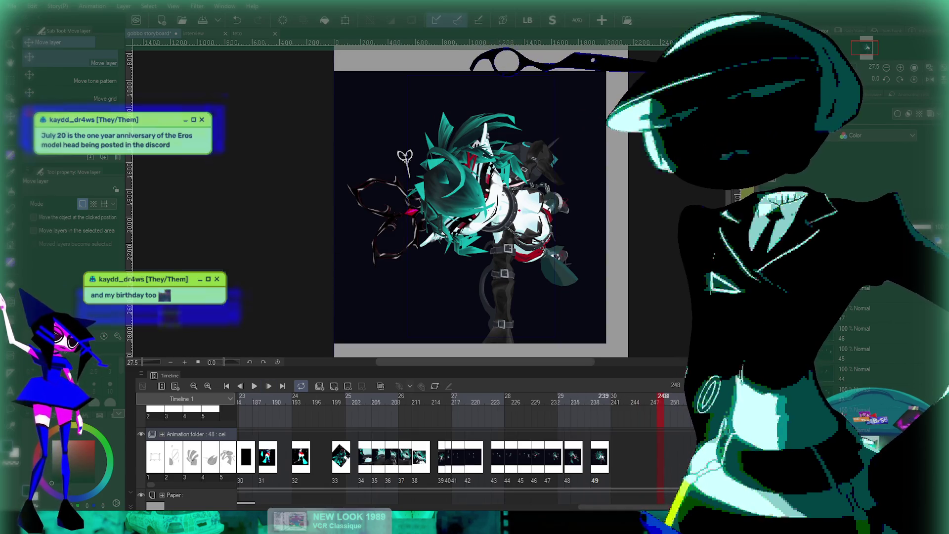
Step: Move cels 49, 48 and 47 later to about frames 251, 243 and 236
{"action": "left_click", "coordinate": [596, 455]}
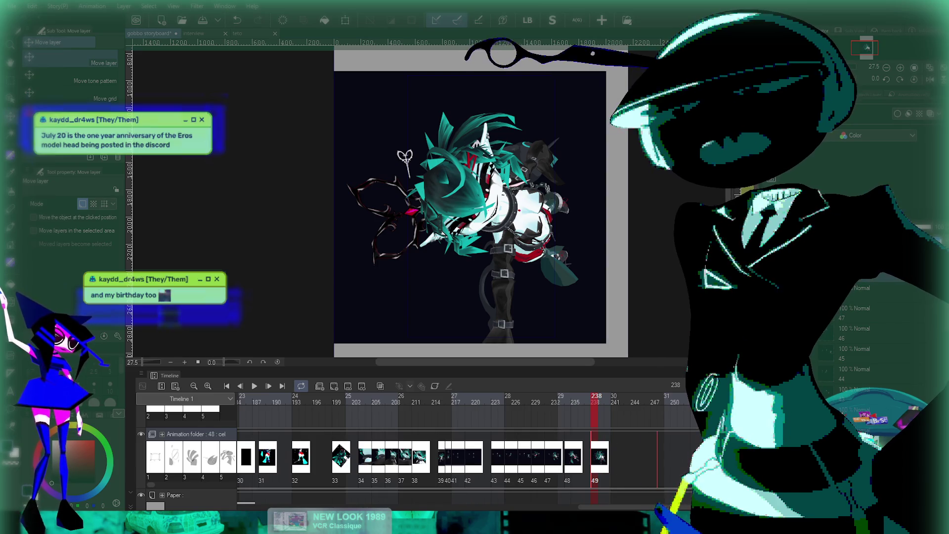
{"action": "left_click_drag", "start_coordinate": [599, 455], "coordinate": [672, 455]}
{"action": "left_click", "coordinate": [568, 454]}
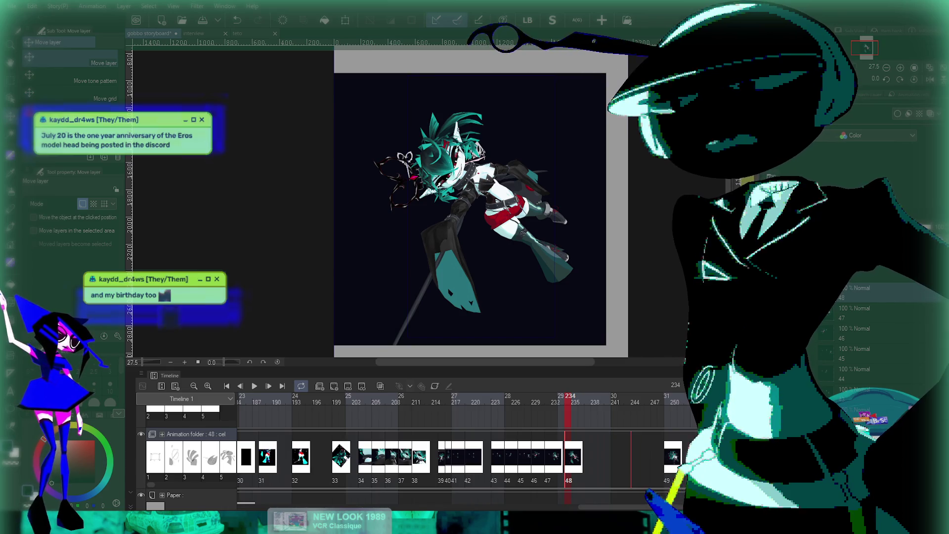
{"action": "left_click_drag", "start_coordinate": [571, 455], "coordinate": [638, 455]}
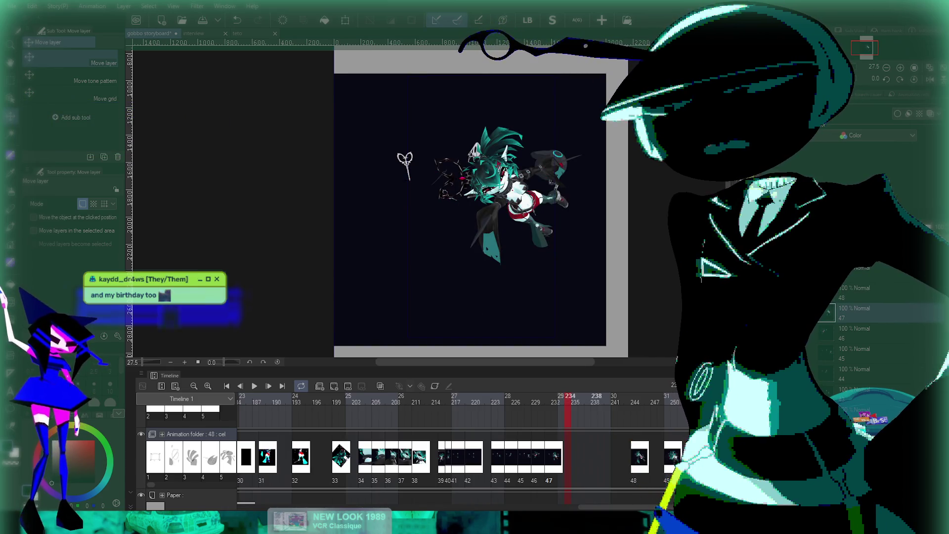
{"action": "left_click", "coordinate": [548, 455]}
{"action": "left_click_drag", "start_coordinate": [591, 455], "coordinate": [604, 455]}
Step: Shift cels 46, 45 and 44 slightly later, then play back to check the timing
{"action": "left_click", "coordinate": [536, 455]}
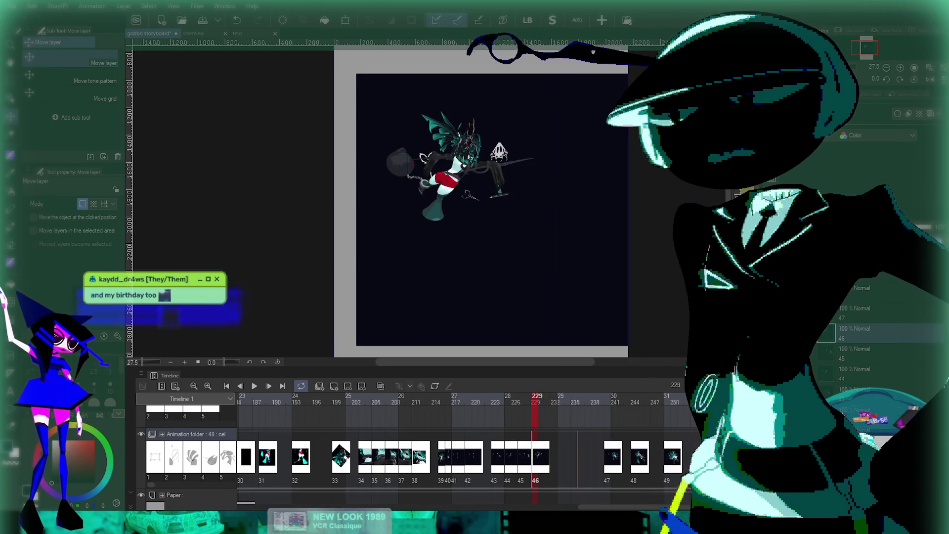
{"action": "left_click_drag", "start_coordinate": [540, 455], "coordinate": [574, 454]}
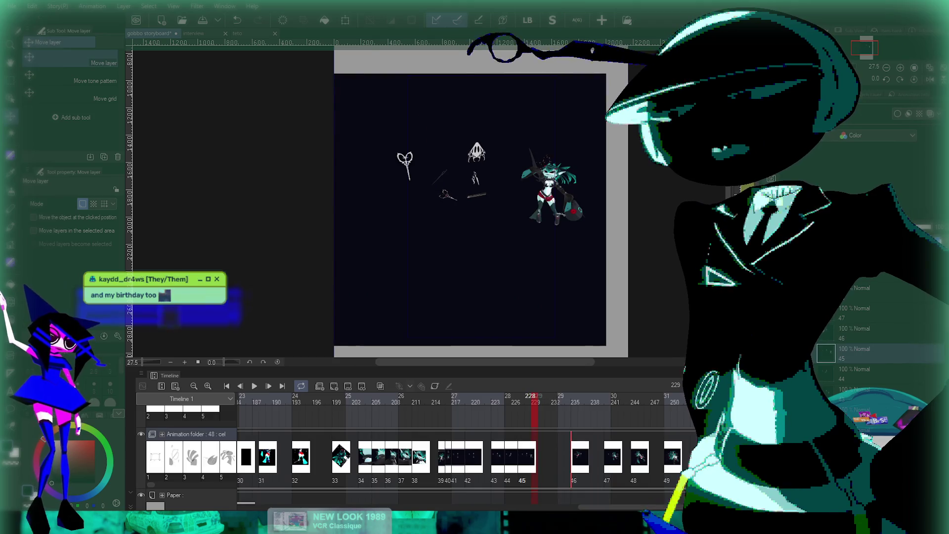
{"action": "left_click", "coordinate": [522, 455]}
{"action": "mouse_move", "coordinate": [524, 455]}
{"action": "left_mouse_down"}
{"action": "mouse_move", "coordinate": [547, 455]}
{"action": "mouse_move", "coordinate": [527, 454]}
{"action": "left_mouse_up"}
{"action": "left_click", "coordinate": [509, 455]}
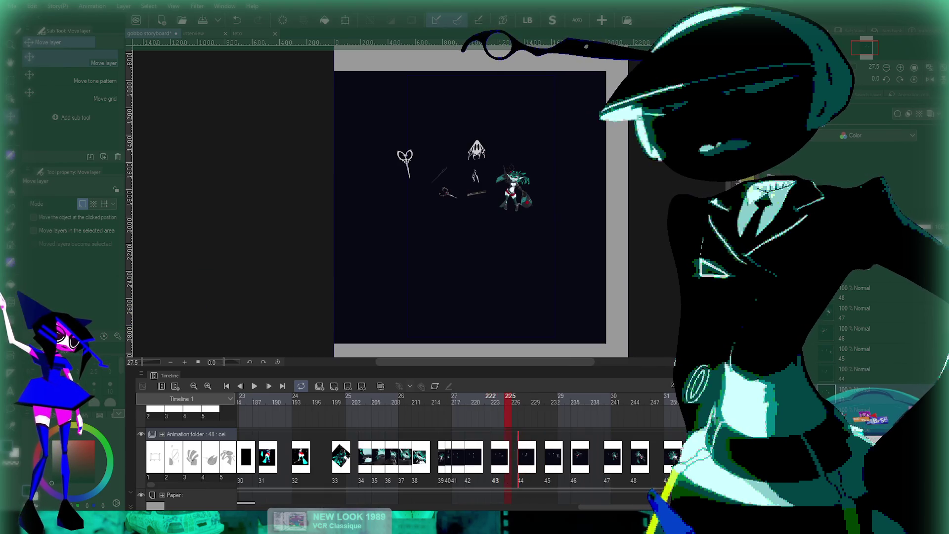
{"action": "key", "text": "space"}
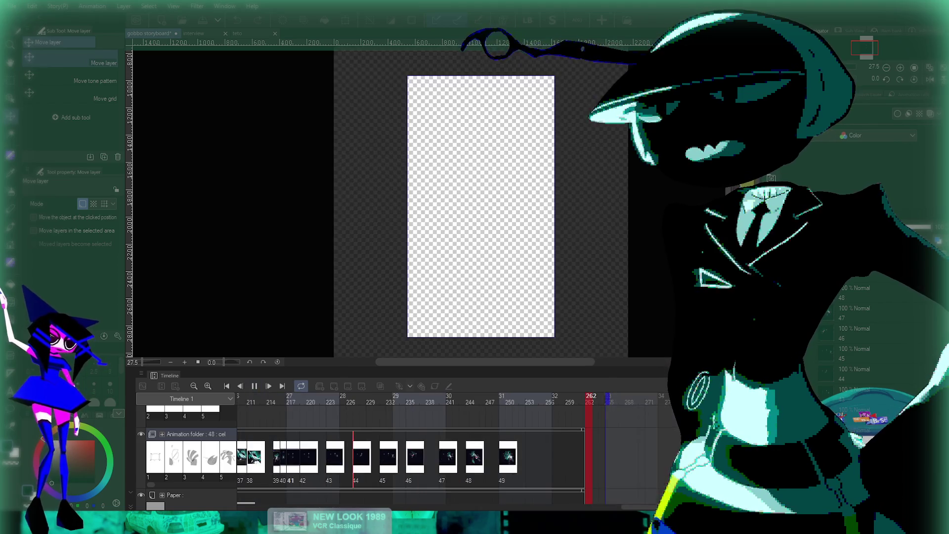
Step: Stop playback and preview the ending from frame 237 past cel 49
{"action": "key", "text": "space"}
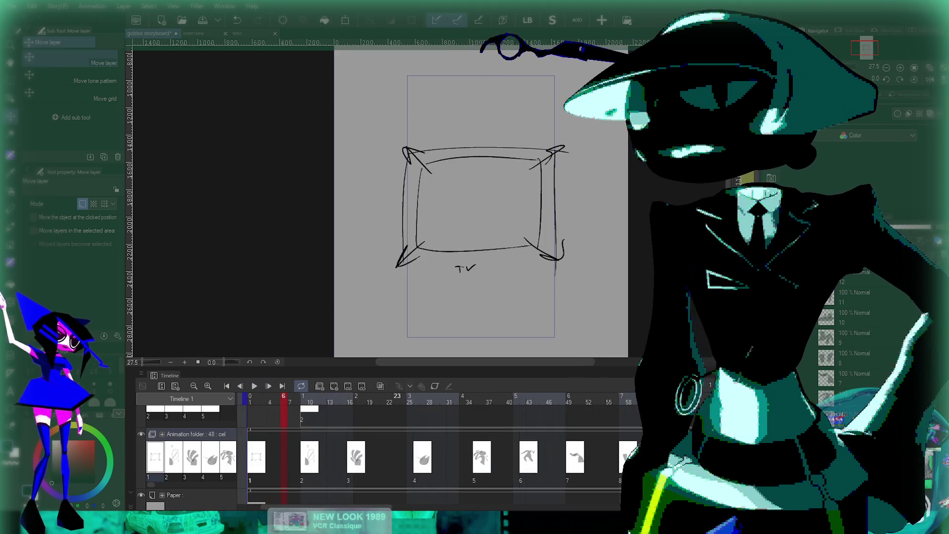
{"action": "left_click_drag", "start_coordinate": [257, 505], "coordinate": [648, 506]}
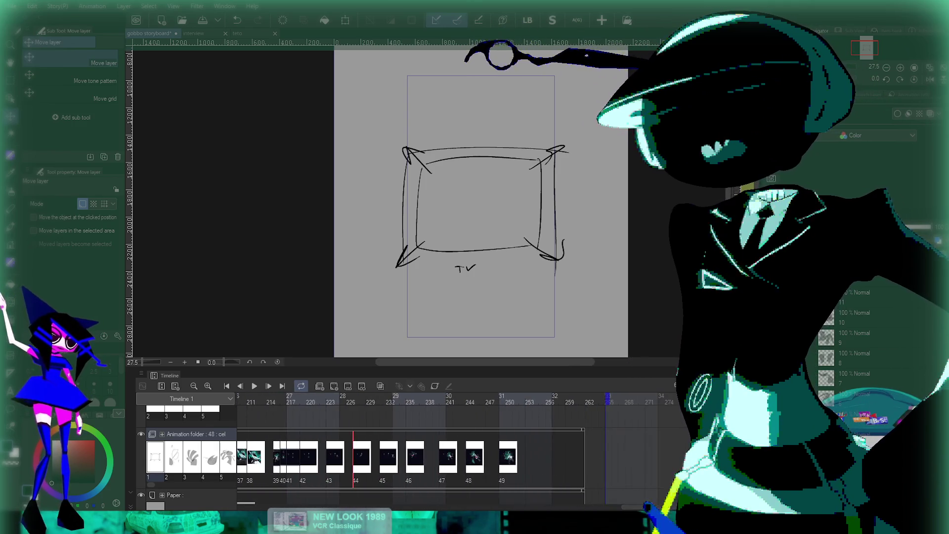
{"action": "left_click", "coordinate": [515, 400]}
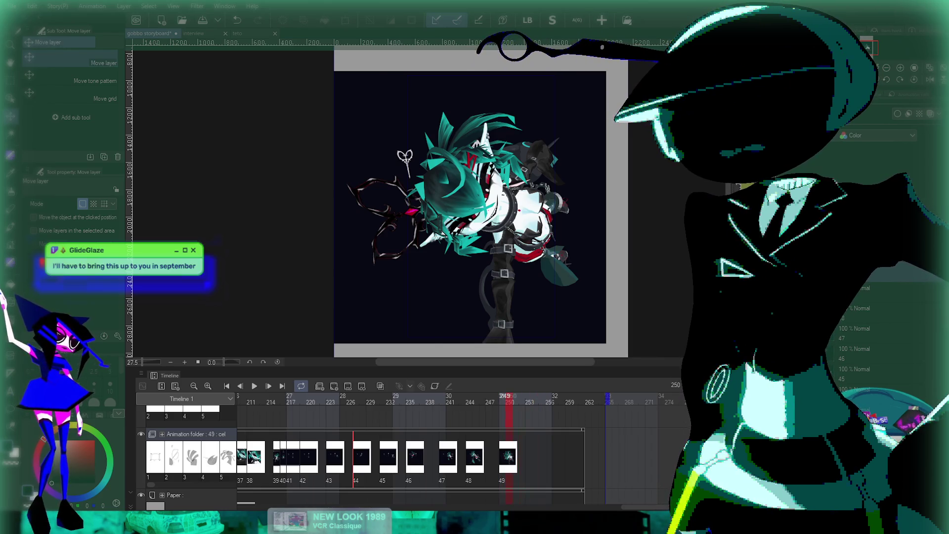
{"action": "left_click", "coordinate": [423, 398]}
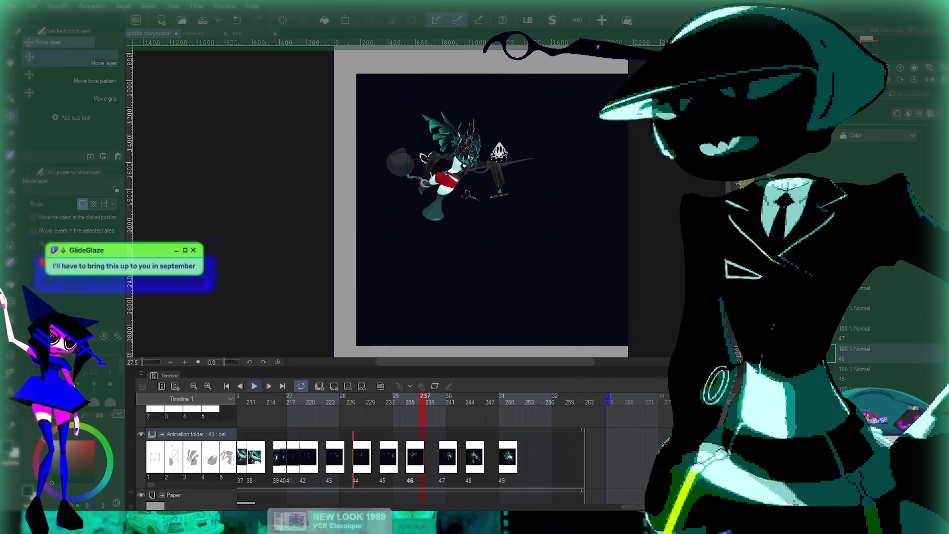
{"action": "left_click", "coordinate": [254, 386]}
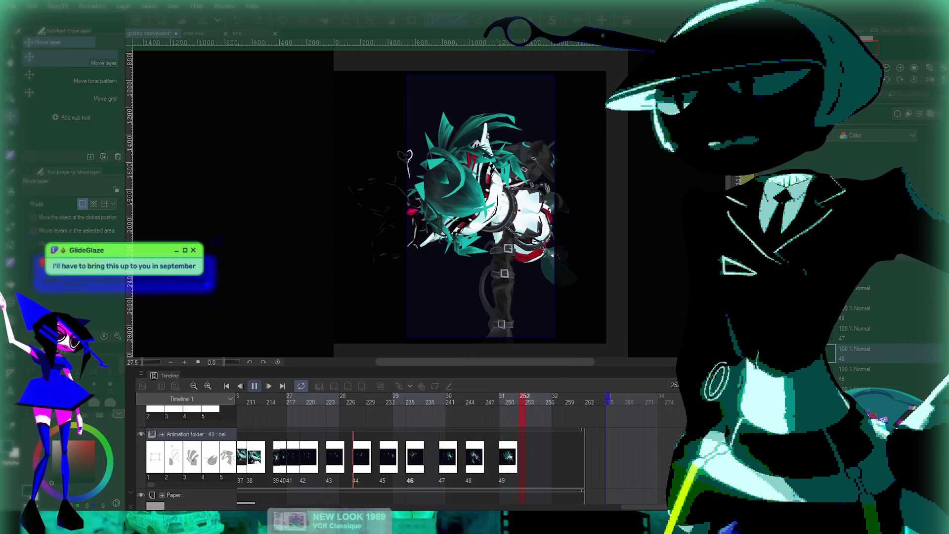
{"action": "left_click", "coordinate": [254, 386]}
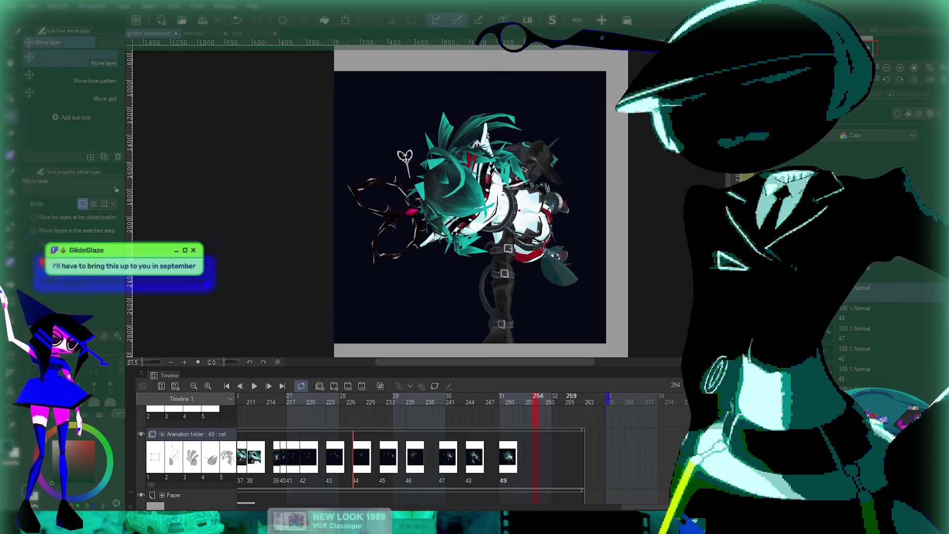
Step: Preview the last frames again and add cel 50 at frame 257 after cel 49
{"action": "key", "text": "space"}
{"action": "key", "text": "space"}
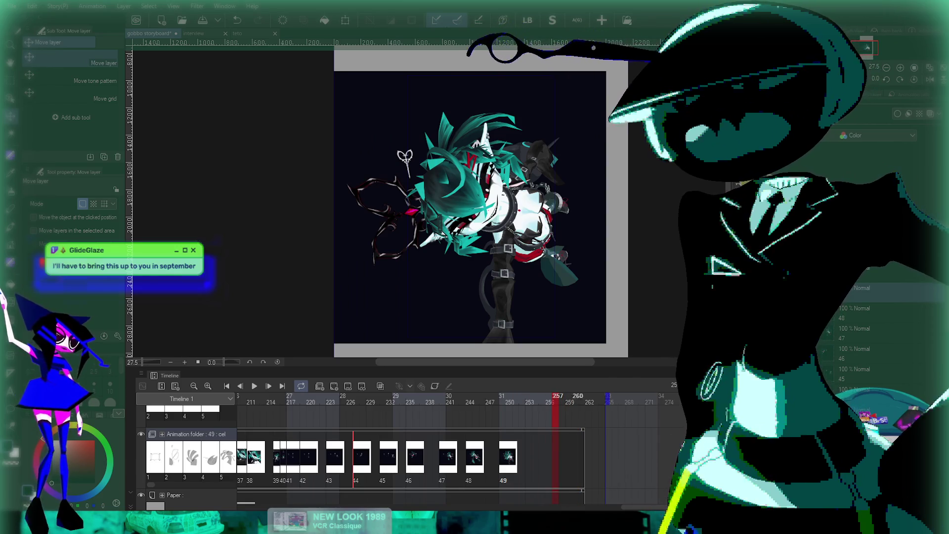
{"action": "scroll", "coordinate": [880, 336], "scroll_direction": "up", "scroll_amount": 1}
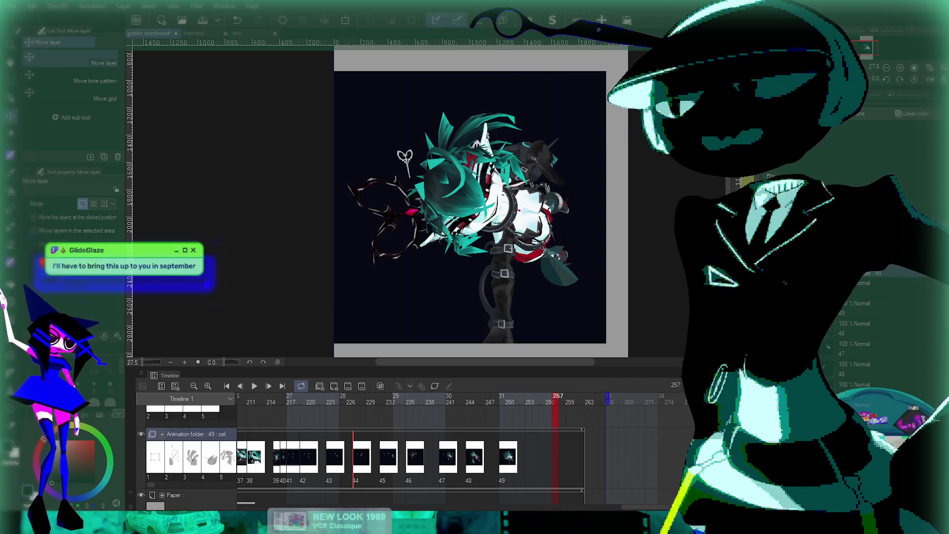
{"action": "key", "text": "ctrl+shift+n"}
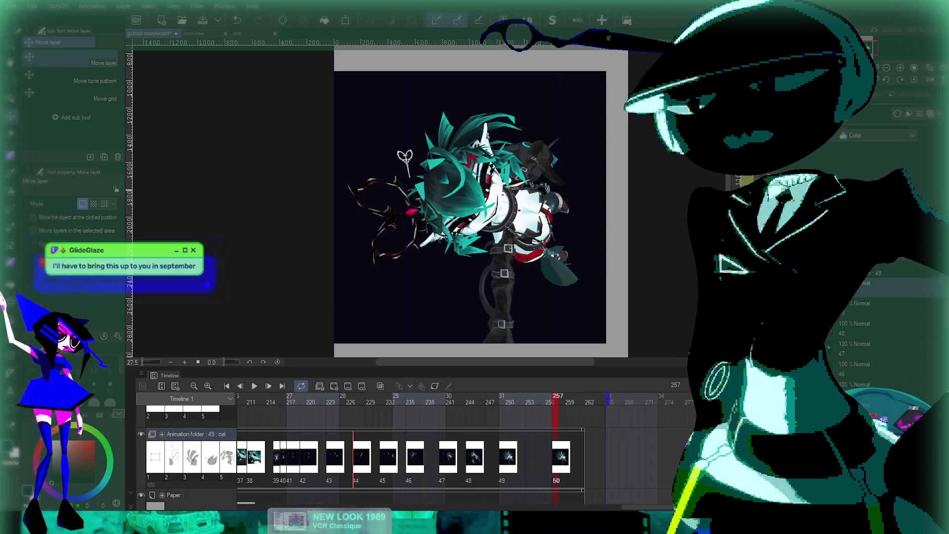
Step: Draw black slash strokes across the character's chest with the pen on cel 50
{"action": "scroll", "coordinate": [485, 189], "scroll_direction": "up", "scroll_amount": 3}
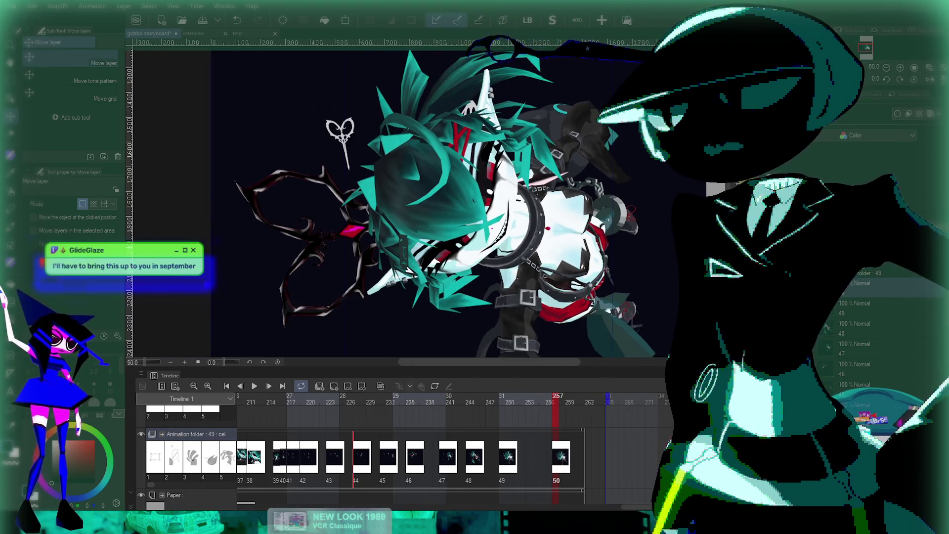
{"action": "scroll", "coordinate": [484, 190], "scroll_direction": "up", "scroll_amount": 1}
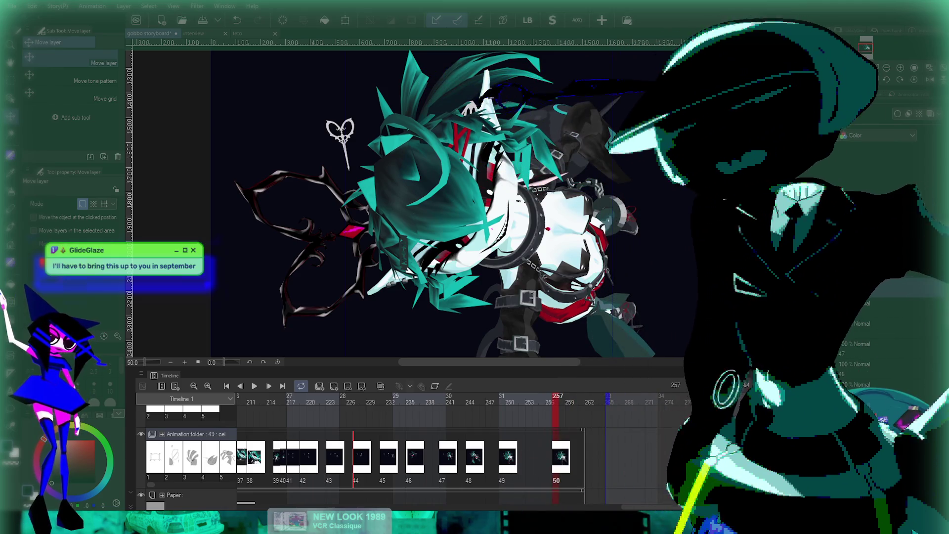
{"action": "key", "text": "p"}
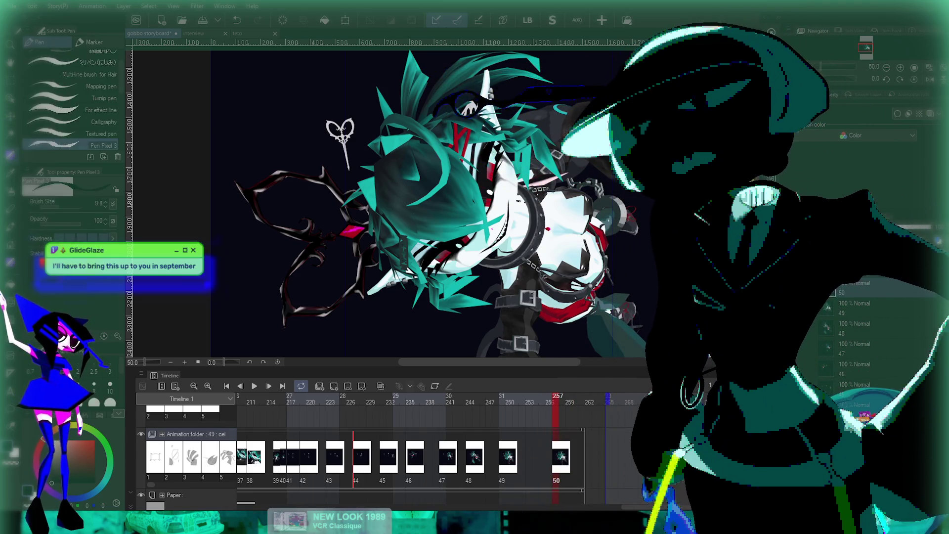
{"action": "mouse_move", "coordinate": [480, 242]}
{"action": "left_mouse_down"}
{"action": "mouse_move", "coordinate": [425, 272]}
{"action": "mouse_move", "coordinate": [514, 178]}
{"action": "mouse_move", "coordinate": [488, 215]}
{"action": "left_mouse_up"}
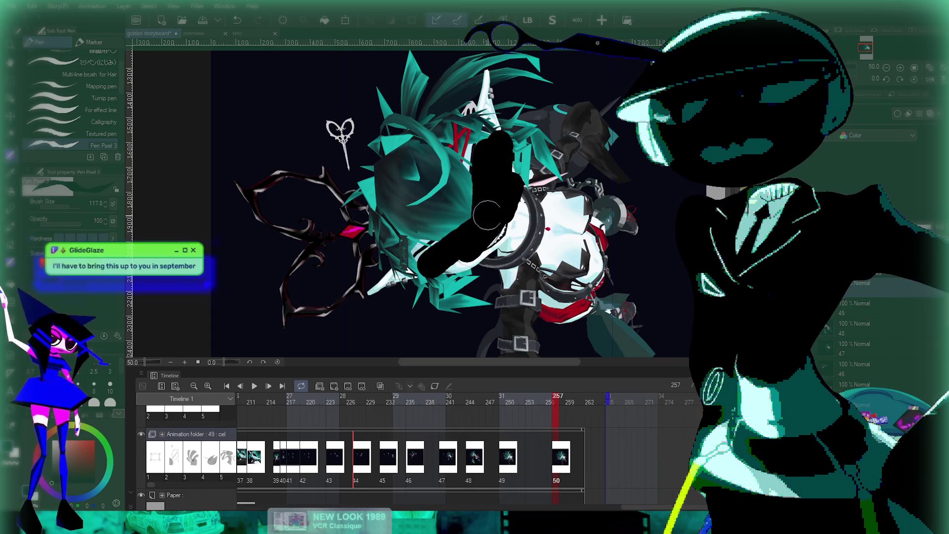
{"action": "key", "text": "ctrl+z"}
{"action": "mouse_move", "coordinate": [417, 269]}
{"action": "left_mouse_down"}
{"action": "mouse_move", "coordinate": [488, 225]}
{"action": "mouse_move", "coordinate": [487, 141]}
{"action": "left_mouse_up"}
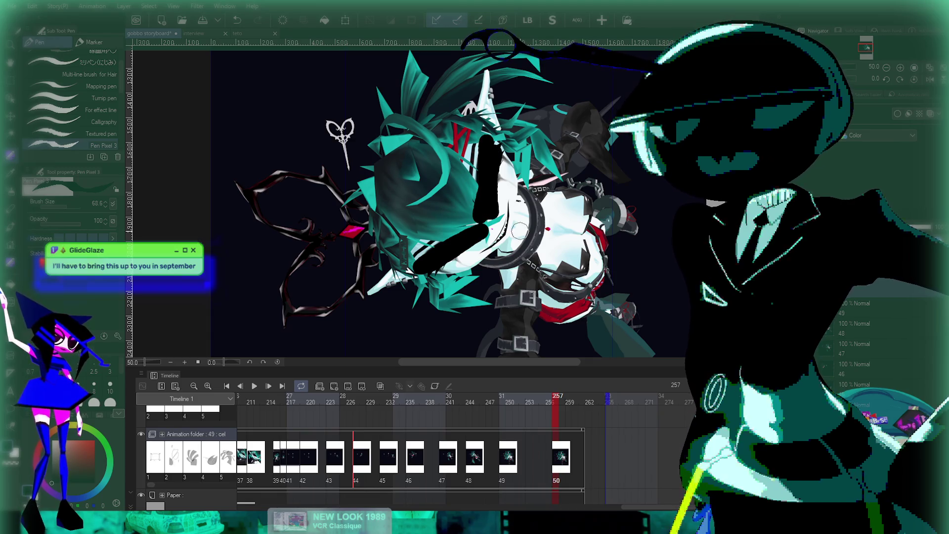
{"action": "left_click_drag", "start_coordinate": [497, 233], "coordinate": [492, 237]}
Step: Scribble thinner red loops and zigzags diagonally across the chest
{"action": "key", "text": "bracketleft"}
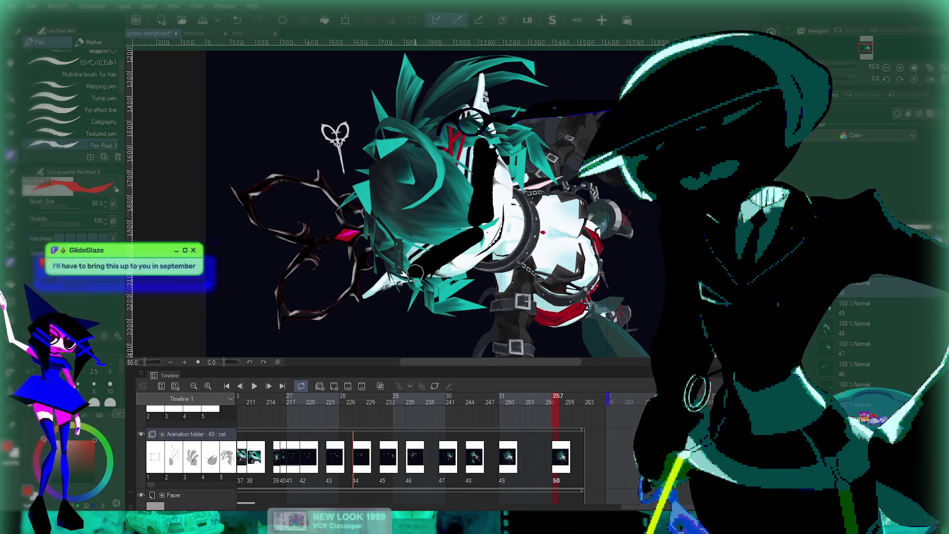
{"action": "left_click_drag", "start_coordinate": [396, 292], "coordinate": [482, 232]}
{"action": "key", "text": "ctrl+z"}
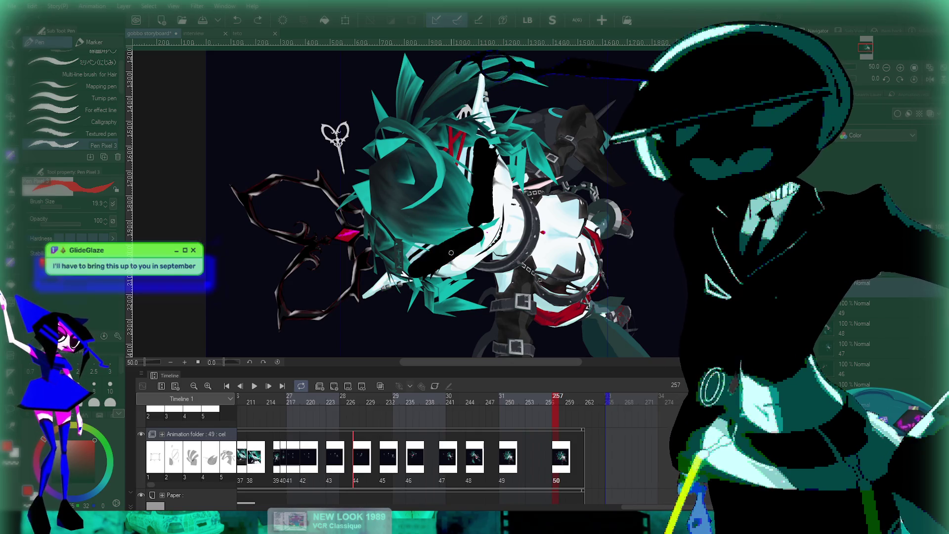
{"action": "key", "text": "bracketleft"}
{"action": "mouse_move", "coordinate": [390, 296]}
{"action": "left_mouse_down"}
{"action": "mouse_move", "coordinate": [487, 233]}
{"action": "mouse_move", "coordinate": [500, 99]}
{"action": "mouse_move", "coordinate": [477, 218]}
{"action": "left_mouse_up"}
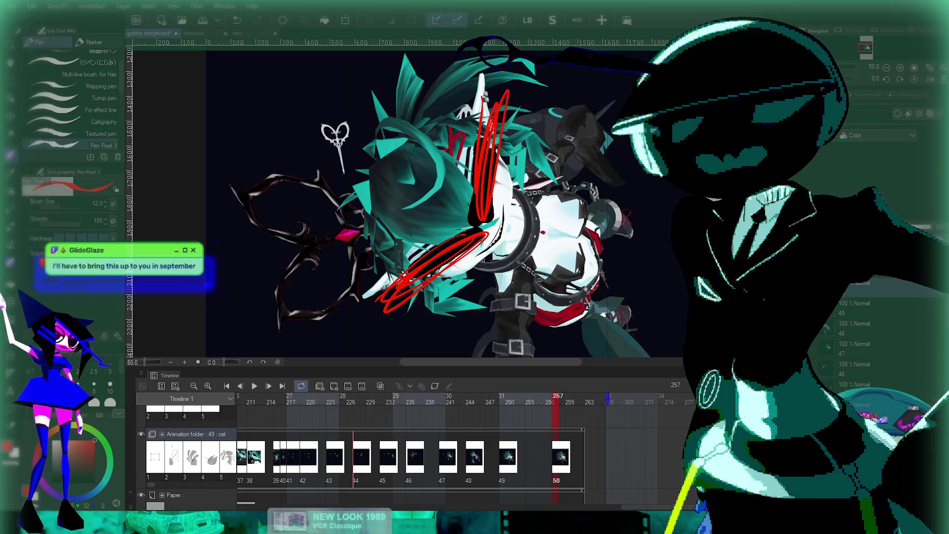
{"action": "mouse_move", "coordinate": [448, 274]}
{"action": "left_mouse_down"}
{"action": "mouse_move", "coordinate": [514, 207]}
{"action": "mouse_move", "coordinate": [525, 175]}
{"action": "mouse_move", "coordinate": [558, 243]}
{"action": "mouse_move", "coordinate": [494, 296]}
{"action": "left_mouse_up"}
{"action": "left_click_drag", "start_coordinate": [509, 188], "coordinate": [549, 267]}
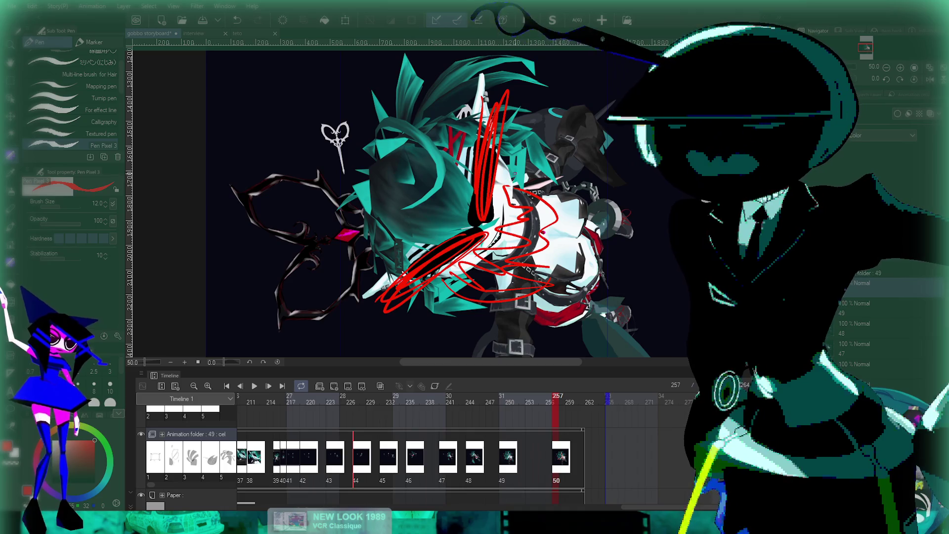
{"action": "scroll", "coordinate": [570, 226], "scroll_direction": "down", "scroll_amount": 5}
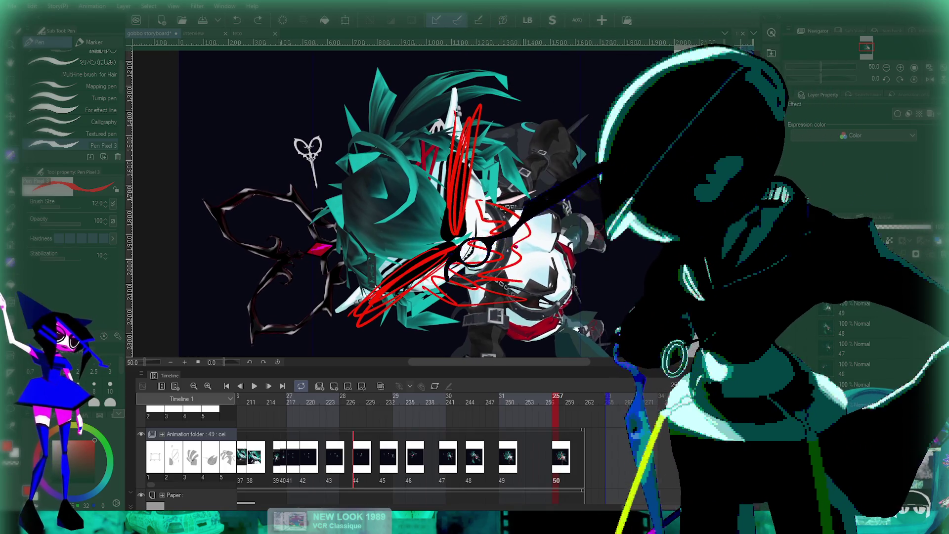
{"action": "scroll", "coordinate": [484, 223], "scroll_direction": "up", "scroll_amount": 2}
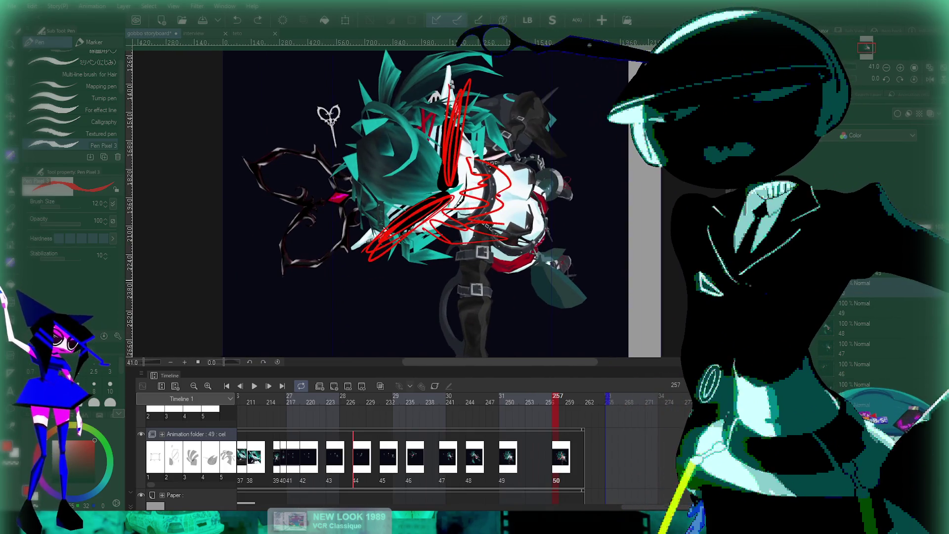
{"action": "scroll", "coordinate": [517, 210], "scroll_direction": "up", "scroll_amount": 2}
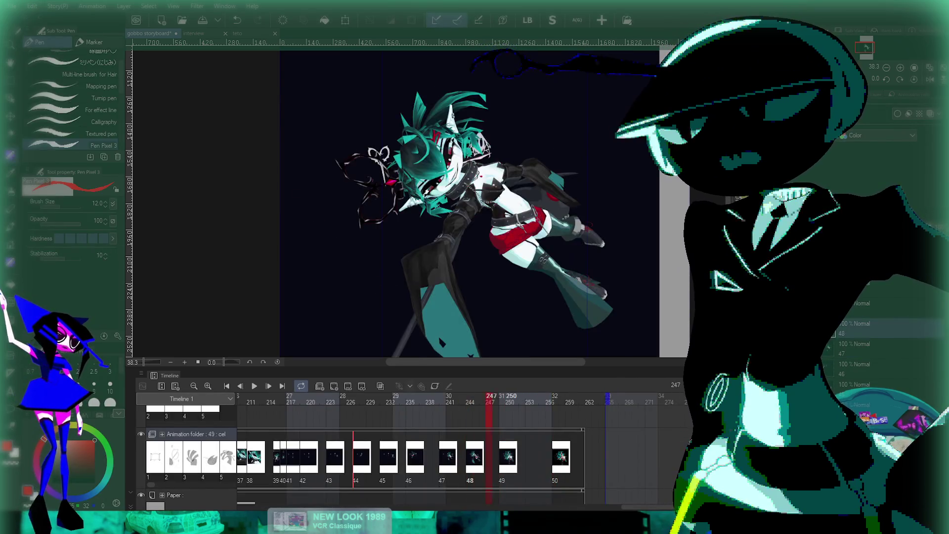
Step: Step between frames to view the blurred burst on cel 50 near frame 260
{"action": "key", "text": "Right"}
{"action": "key", "text": "Left"}
{"action": "key", "text": "Left"}
{"action": "key", "text": "Left"}
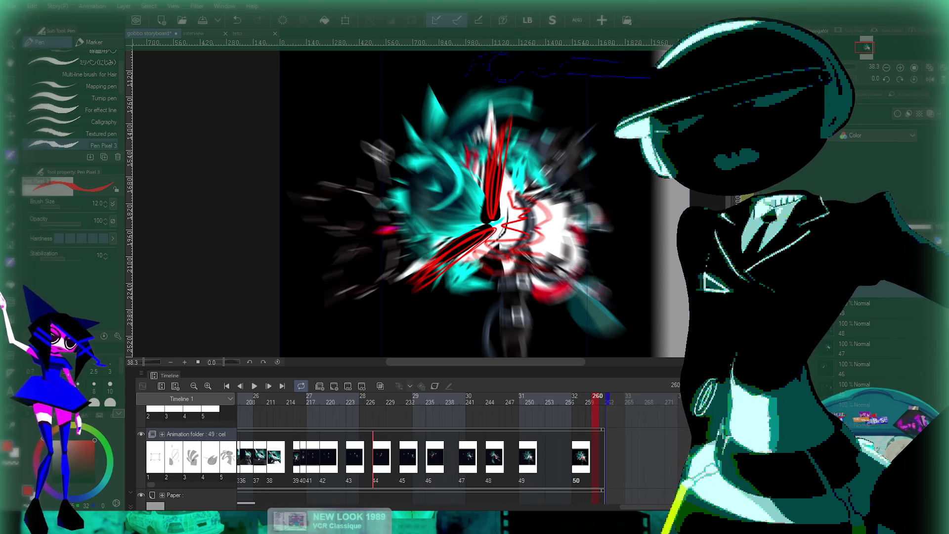
{"action": "scroll", "coordinate": [371, 458], "scroll_direction": "up", "scroll_amount": 3}
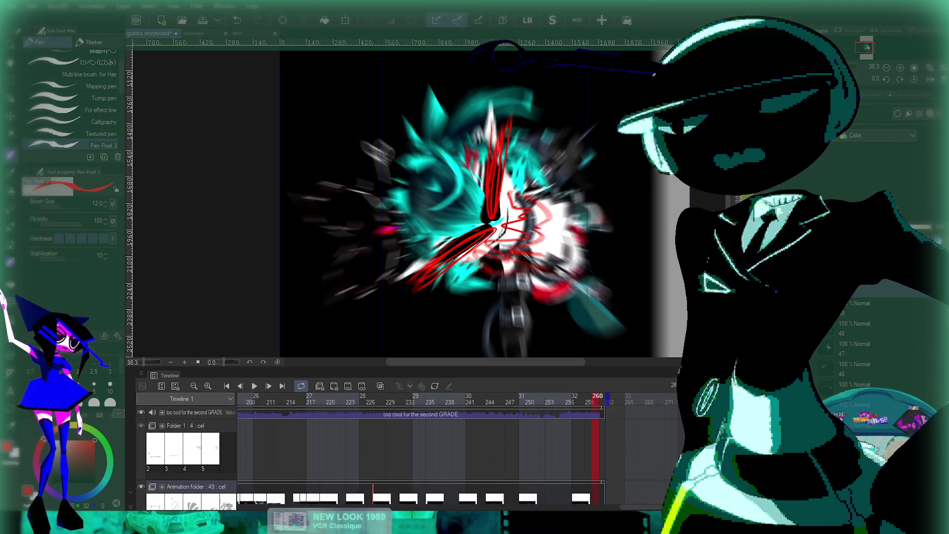
{"action": "scroll", "coordinate": [371, 457], "scroll_direction": "down", "scroll_amount": 1}
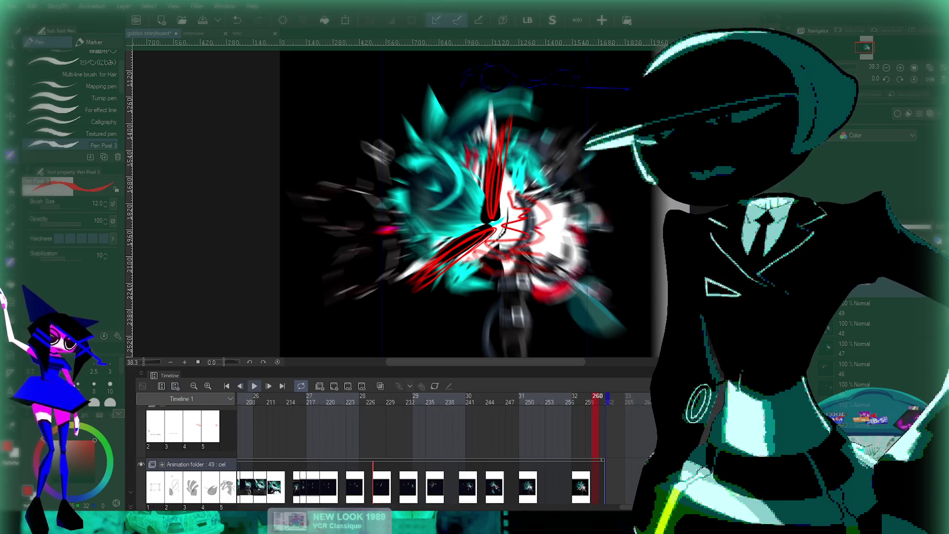
Step: Play and stop the animatic, then return to frame 1 showing the rough TV sketch
{"action": "left_click", "coordinate": [254, 386]}
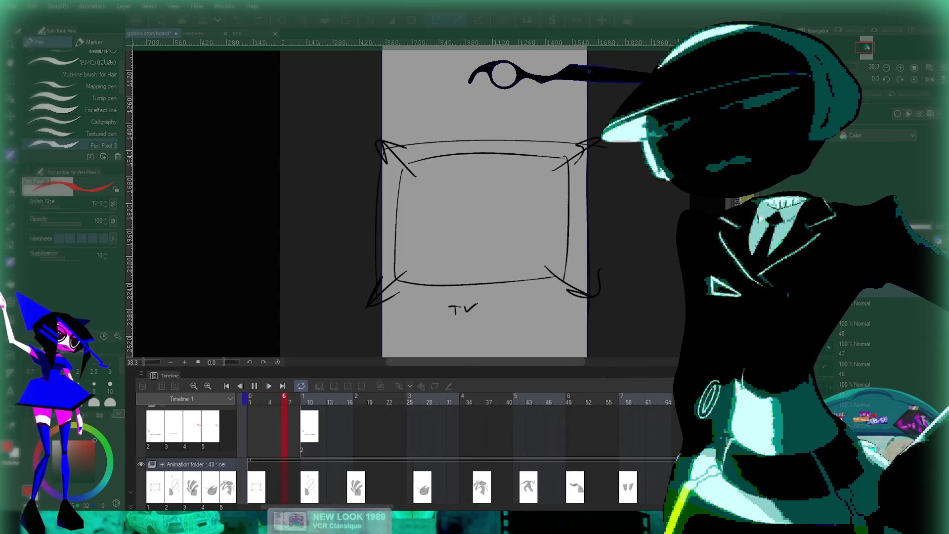
{"action": "left_click", "coordinate": [254, 386]}
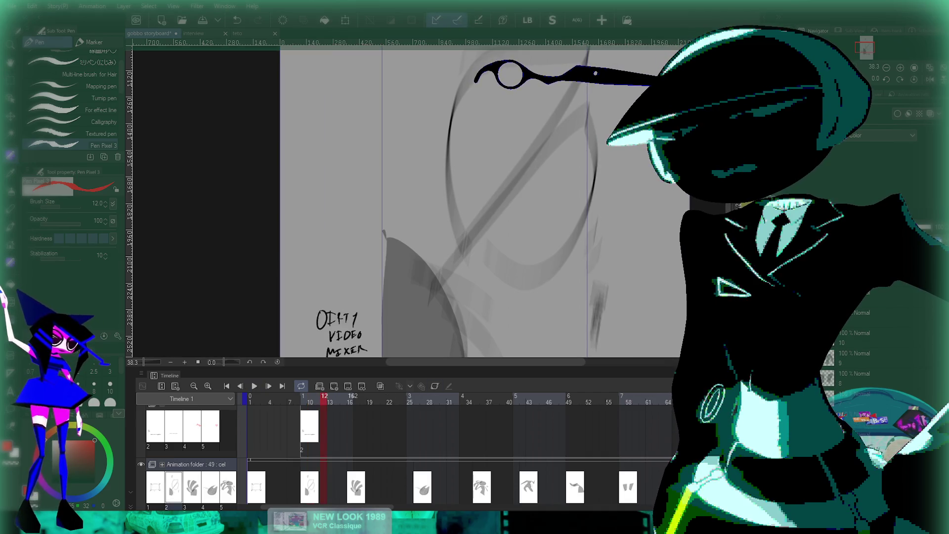
{"action": "scroll", "coordinate": [405, 449], "scroll_direction": "left", "scroll_amount": 4}
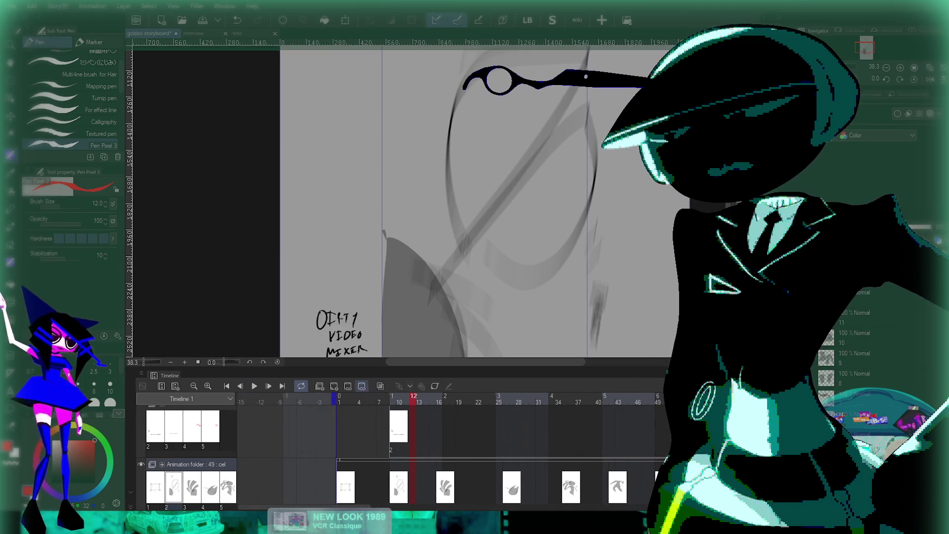
{"action": "key", "text": "Home"}
{"action": "scroll", "coordinate": [522, 152], "scroll_direction": "up", "scroll_amount": 2}
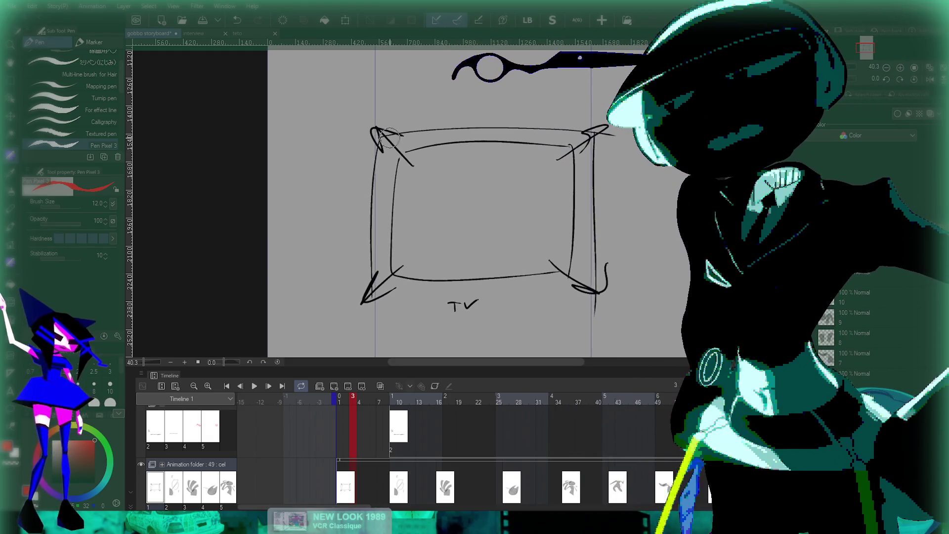
Step: Erase the stray scribbles at all four corners of the TV sketch
{"action": "left_click_drag", "start_coordinate": [431, 182], "coordinate": [403, 195]}
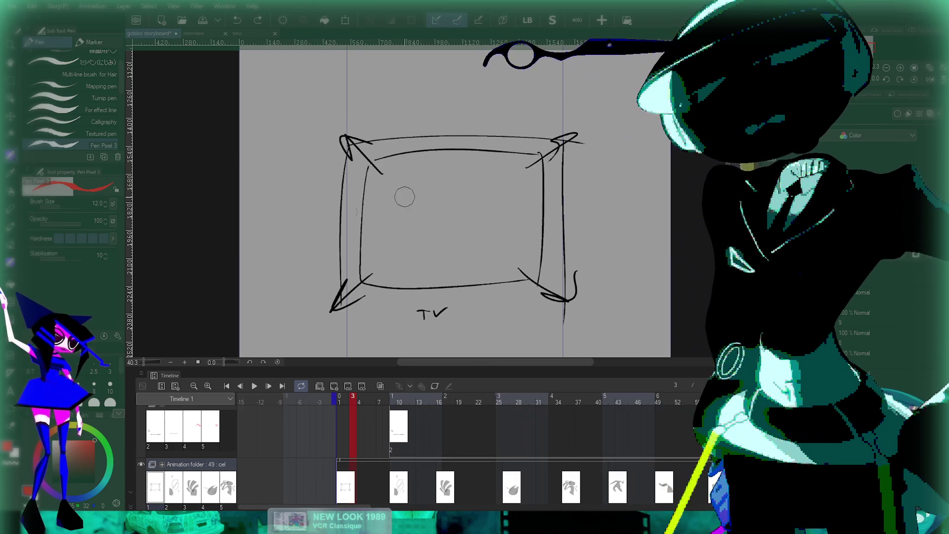
{"action": "left_click_drag", "start_coordinate": [513, 203], "coordinate": [478, 212]}
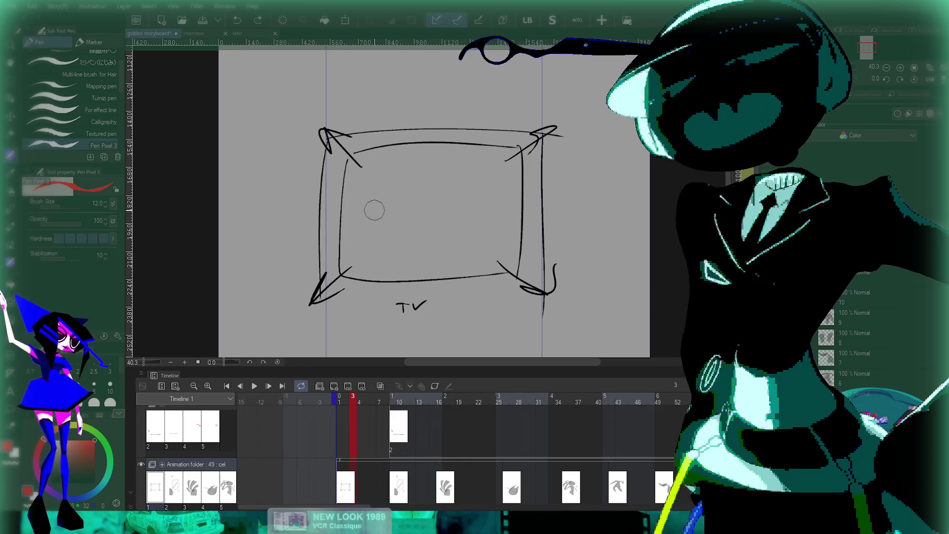
{"action": "left_click_drag", "start_coordinate": [526, 152], "coordinate": [551, 124]}
{"action": "mouse_move", "coordinate": [323, 133]}
{"action": "left_mouse_down"}
{"action": "mouse_move", "coordinate": [329, 124]}
{"action": "mouse_move", "coordinate": [334, 154]}
{"action": "mouse_move", "coordinate": [345, 148]}
{"action": "left_mouse_up"}
{"action": "mouse_move", "coordinate": [334, 282]}
{"action": "left_mouse_down"}
{"action": "mouse_move", "coordinate": [332, 305]}
{"action": "mouse_move", "coordinate": [313, 297]}
{"action": "left_mouse_up"}
{"action": "mouse_move", "coordinate": [549, 287]}
{"action": "left_mouse_down"}
{"action": "mouse_move", "coordinate": [520, 300]}
{"action": "mouse_move", "coordinate": [558, 257]}
{"action": "left_mouse_up"}
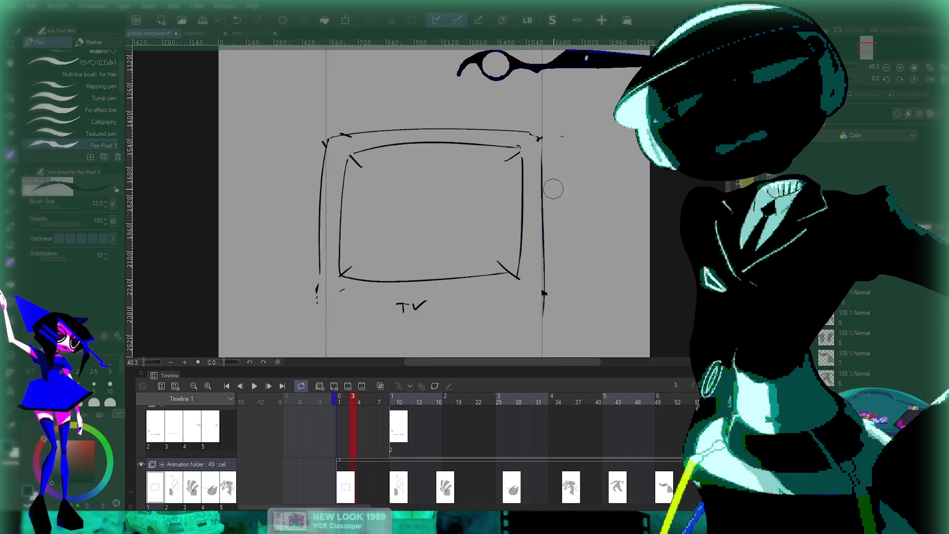
{"action": "scroll", "coordinate": [553, 139], "scroll_direction": "down", "scroll_amount": 3}
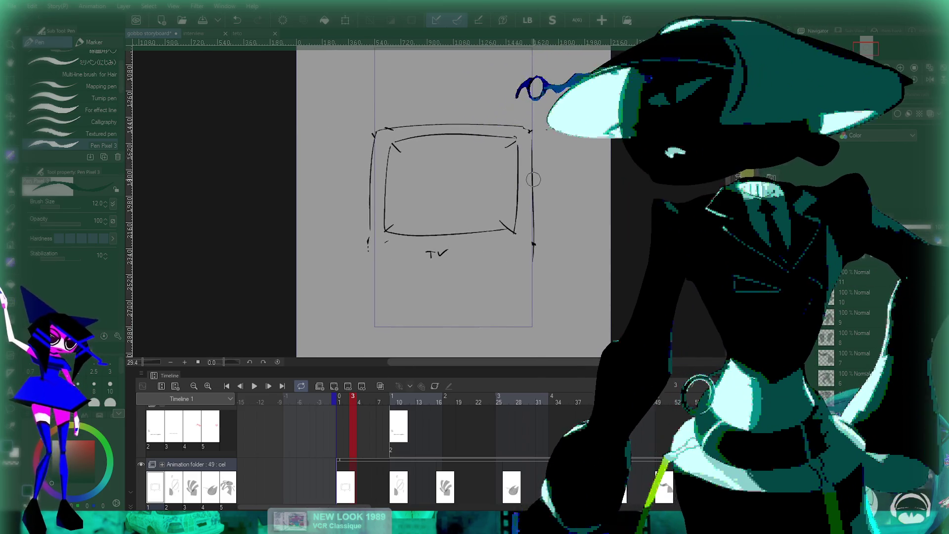
{"action": "scroll", "coordinate": [616, 149], "scroll_direction": "up", "scroll_amount": 2}
Step: Retrace the TV's outer and inner screen edges bolder, then duplicate the cel as cel 1a
{"action": "left_click_drag", "start_coordinate": [523, 202], "coordinate": [519, 211]}
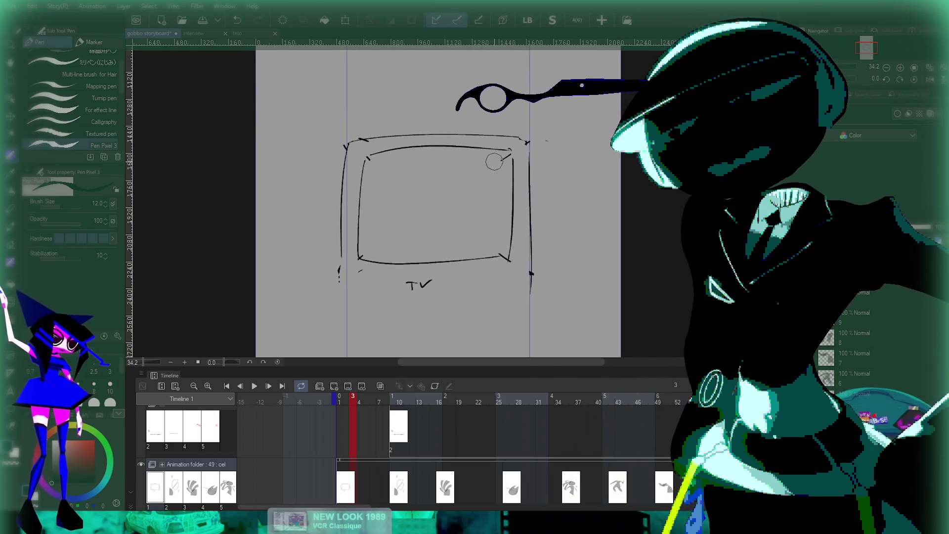
{"action": "left_click_drag", "start_coordinate": [509, 185], "coordinate": [508, 178]}
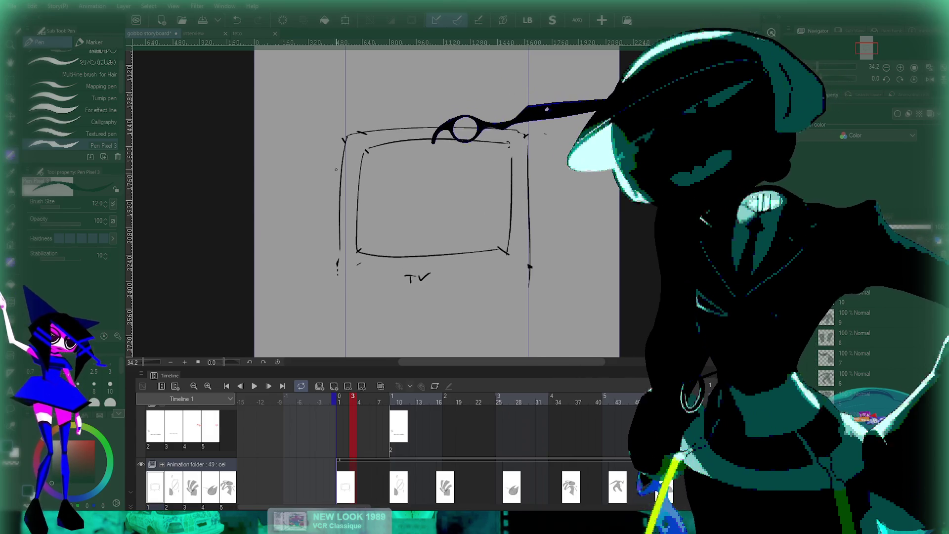
{"action": "left_click_drag", "start_coordinate": [344, 182], "coordinate": [339, 271]}
{"action": "mouse_move", "coordinate": [364, 130]}
{"action": "left_mouse_down"}
{"action": "mouse_move", "coordinate": [545, 133]}
{"action": "mouse_move", "coordinate": [526, 280]}
{"action": "mouse_move", "coordinate": [528, 249]}
{"action": "left_mouse_up"}
{"action": "scroll", "coordinate": [514, 143], "scroll_direction": "up", "scroll_amount": 3}
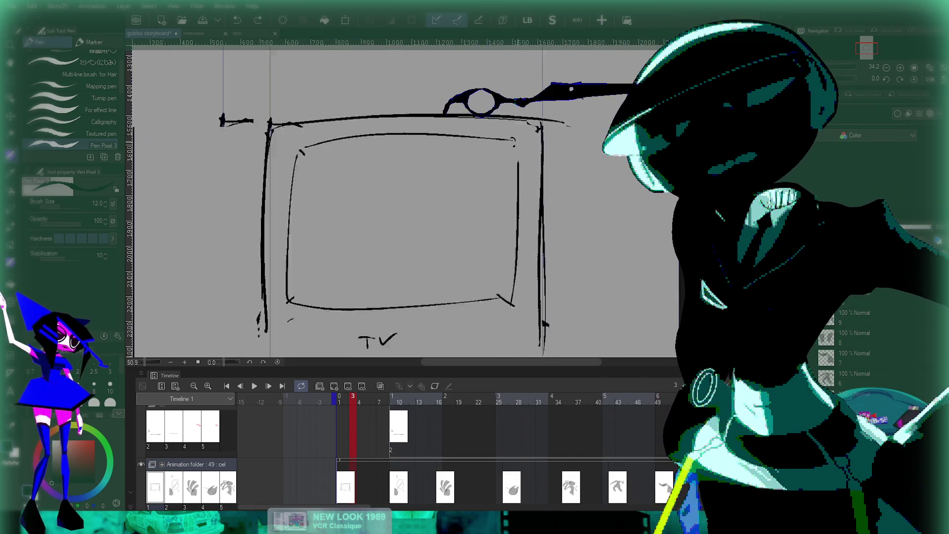
{"action": "left_click_drag", "start_coordinate": [516, 146], "coordinate": [522, 210]}
{"action": "left_click_drag", "start_coordinate": [253, 157], "coordinate": [282, 148]}
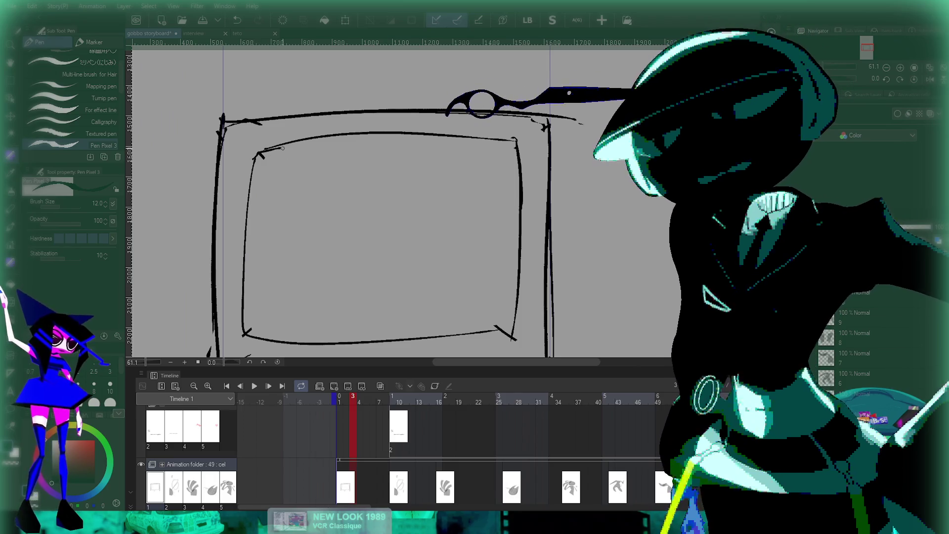
{"action": "scroll", "coordinate": [252, 322], "scroll_direction": "down", "scroll_amount": 3}
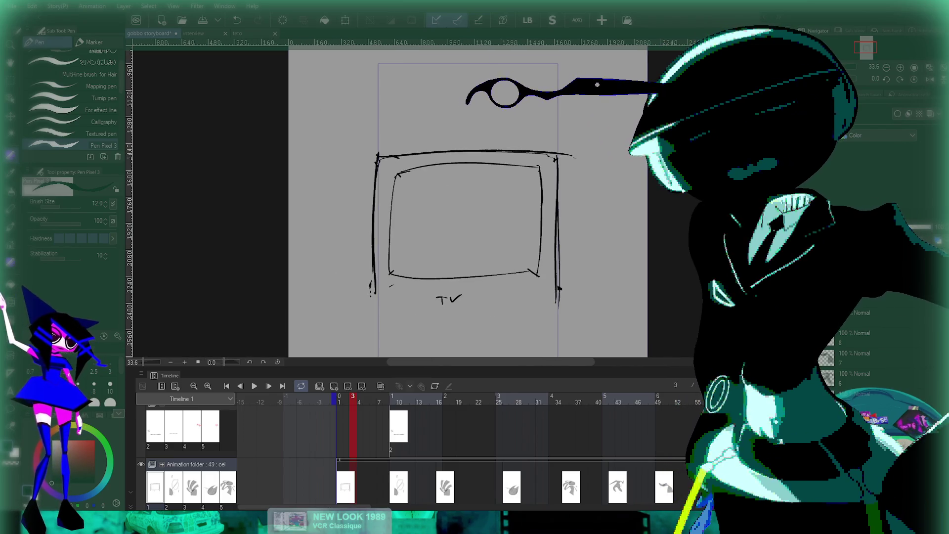
{"action": "key", "text": "ctrl+alt+d"}
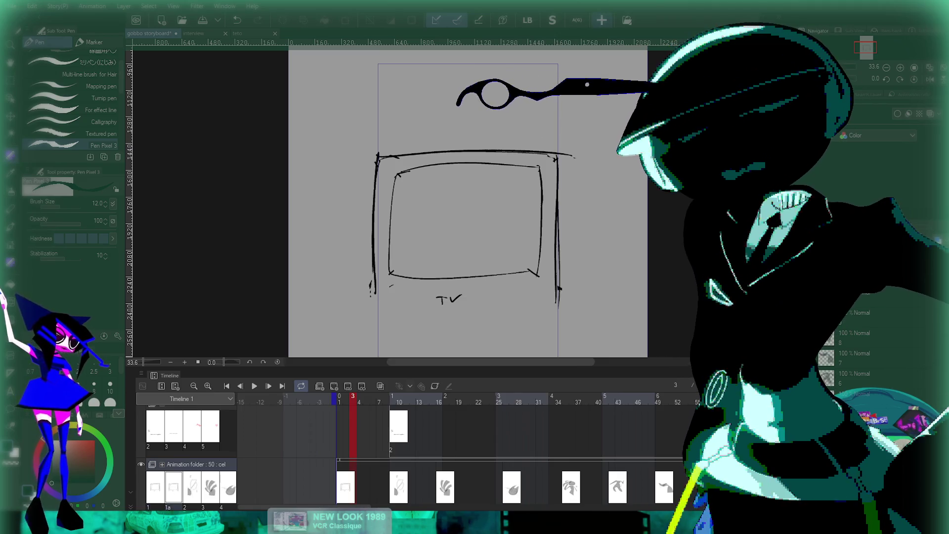
Step: Duplicate the TV cel as cel 1b and place it on frame 3
{"action": "scroll", "coordinate": [371, 199], "scroll_direction": "down", "scroll_amount": 1}
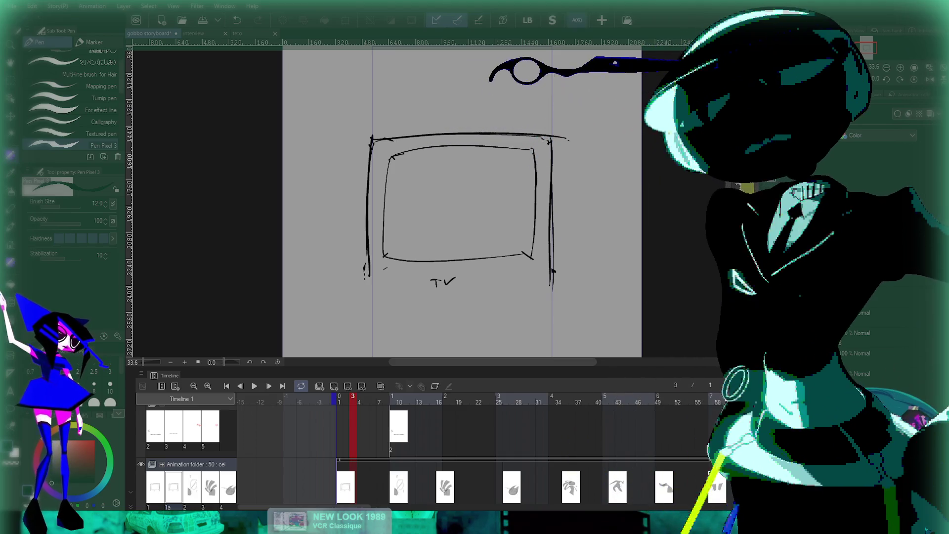
{"action": "key", "text": "ctrl+alt+d"}
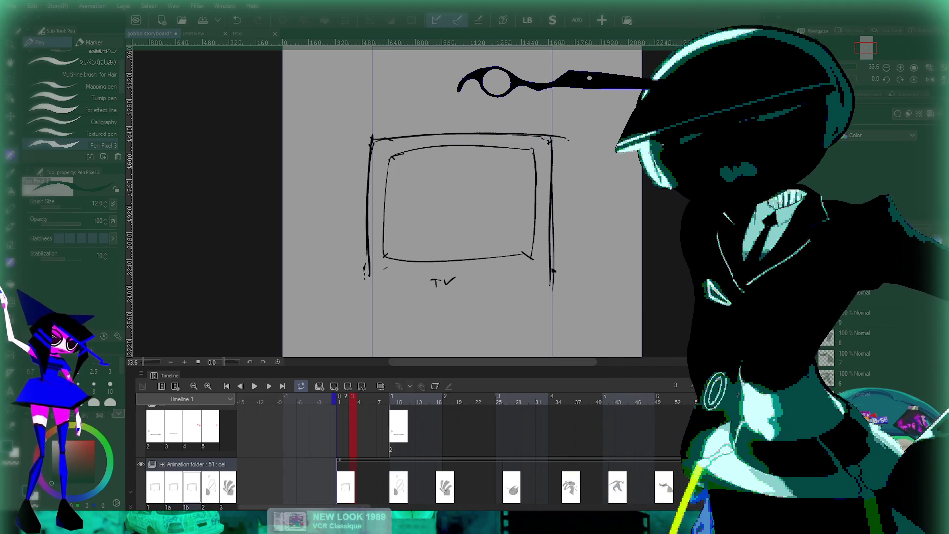
{"action": "left_click", "coordinate": [193, 464]}
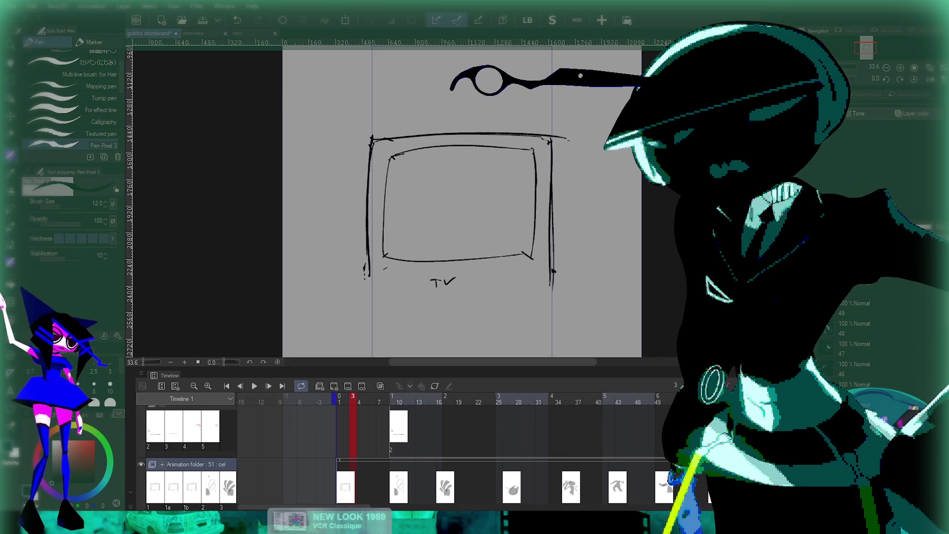
{"action": "left_click", "coordinate": [192, 487]}
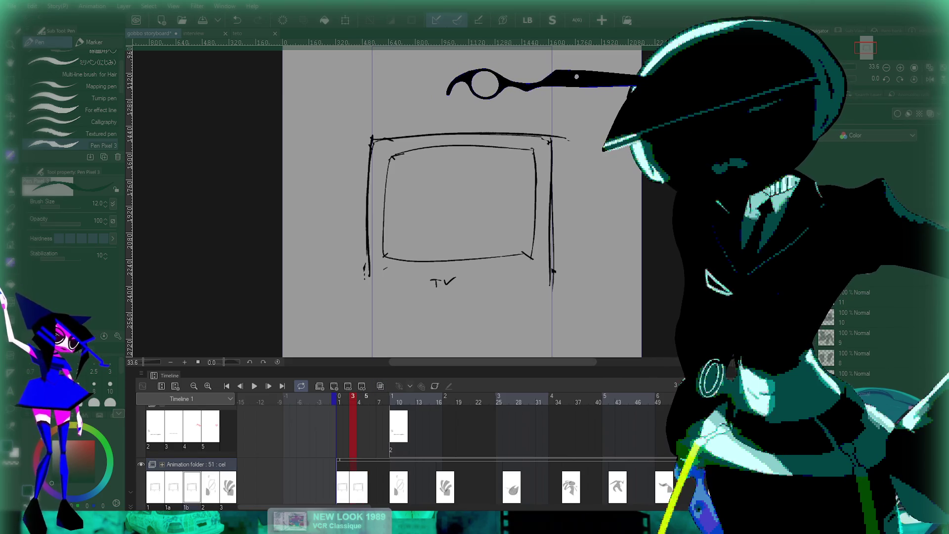
{"action": "left_click", "coordinate": [228, 487]}
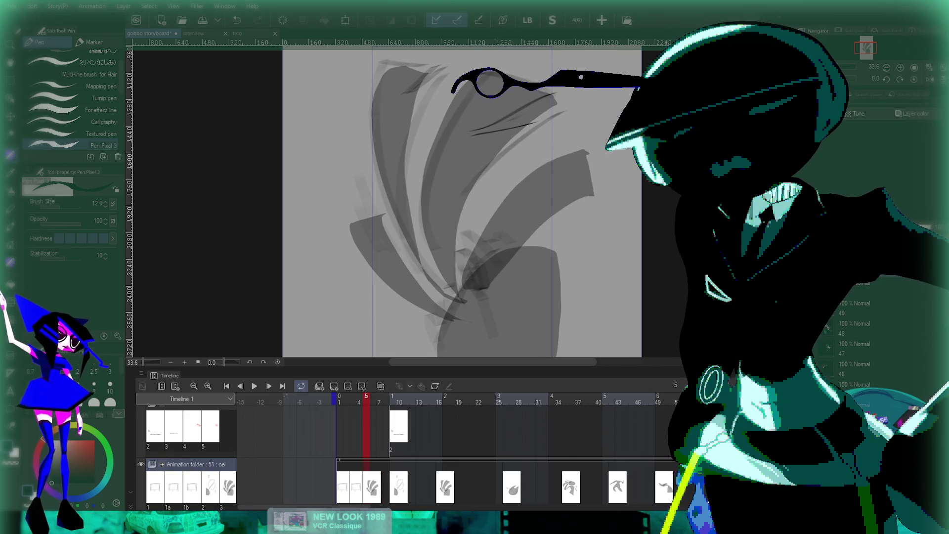
{"action": "left_click", "coordinate": [192, 487]}
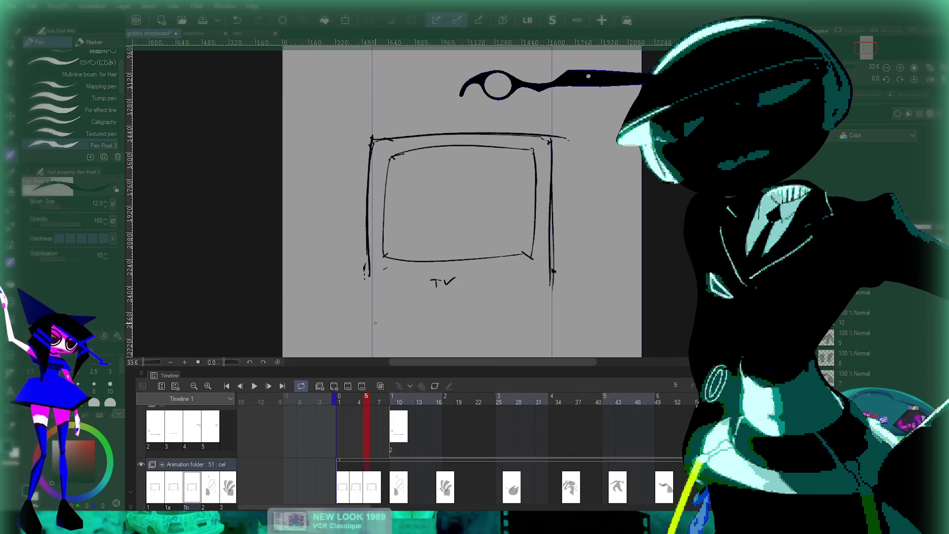
Step: Draw a jagged border inside cel 1b's screen and fill the surrounding bands black
{"action": "mouse_move", "coordinate": [389, 157]}
{"action": "left_mouse_down"}
{"action": "mouse_move", "coordinate": [415, 174]}
{"action": "mouse_move", "coordinate": [394, 237]}
{"action": "left_mouse_up"}
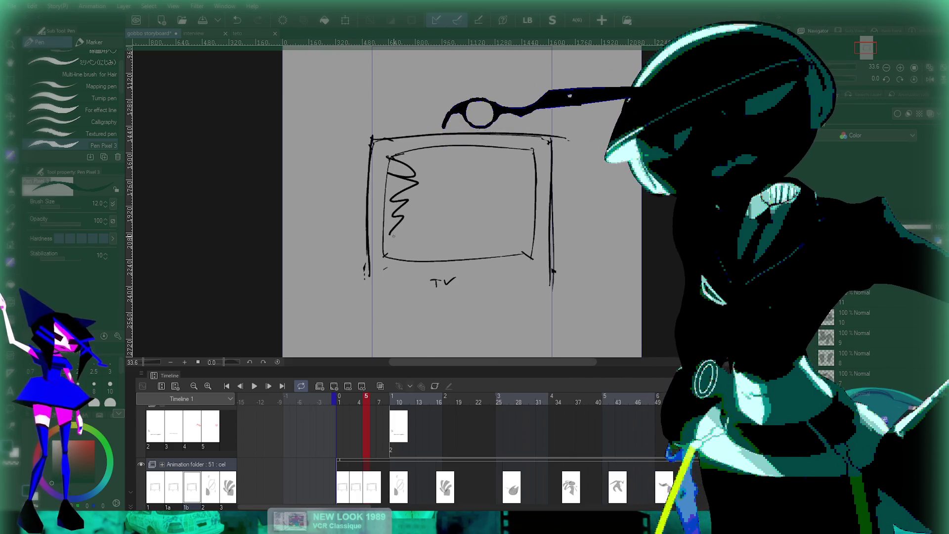
{"action": "key", "text": "ctrl+z"}
{"action": "mouse_move", "coordinate": [396, 166]}
{"action": "left_mouse_down"}
{"action": "mouse_move", "coordinate": [516, 158]}
{"action": "mouse_move", "coordinate": [532, 192]}
{"action": "mouse_move", "coordinate": [523, 227]}
{"action": "mouse_move", "coordinate": [492, 244]}
{"action": "mouse_move", "coordinate": [411, 247]}
{"action": "mouse_move", "coordinate": [396, 163]}
{"action": "left_mouse_up"}
{"action": "scroll", "coordinate": [459, 203], "scroll_direction": "down", "scroll_amount": 1}
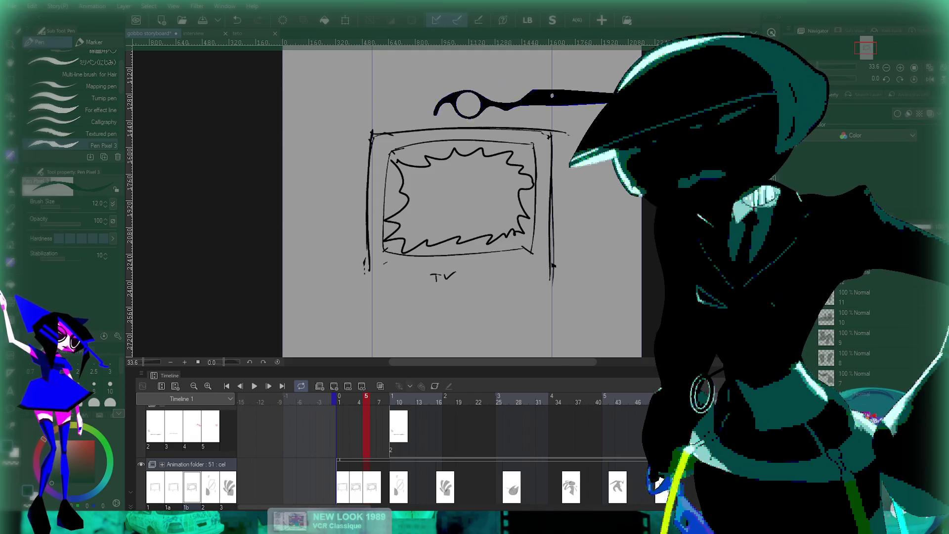
{"action": "key", "text": "g"}
{"action": "left_click", "coordinate": [529, 223]}
{"action": "left_click", "coordinate": [460, 151]}
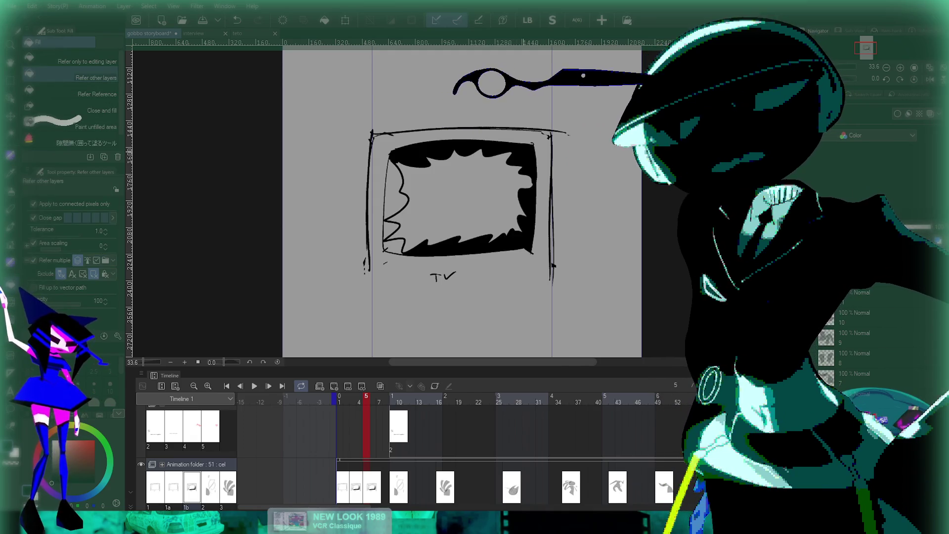
{"action": "left_click", "coordinate": [391, 231]}
{"action": "left_click", "coordinate": [393, 247]}
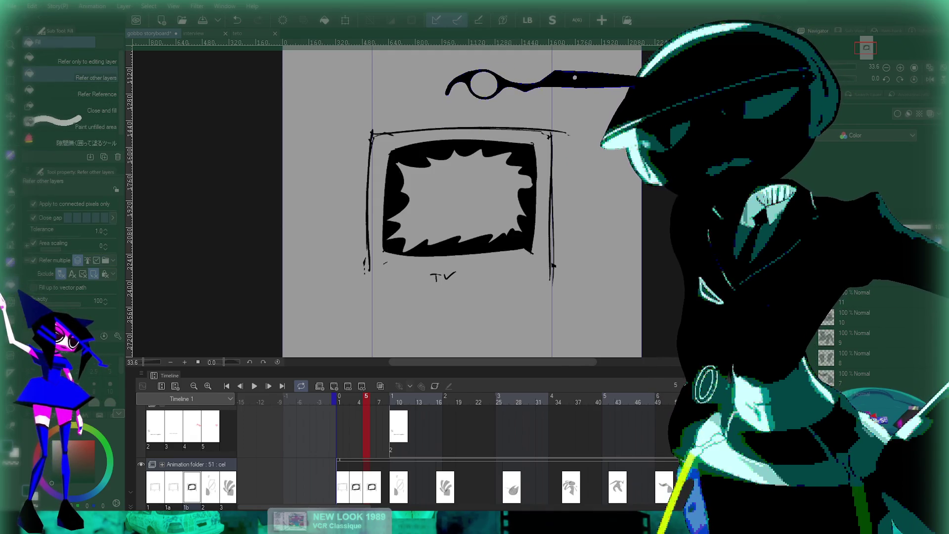
{"action": "left_click_drag", "start_coordinate": [460, 223], "coordinate": [444, 210]}
Step: Fill cel 1's TV screen solid black
{"action": "key", "text": "Left"}
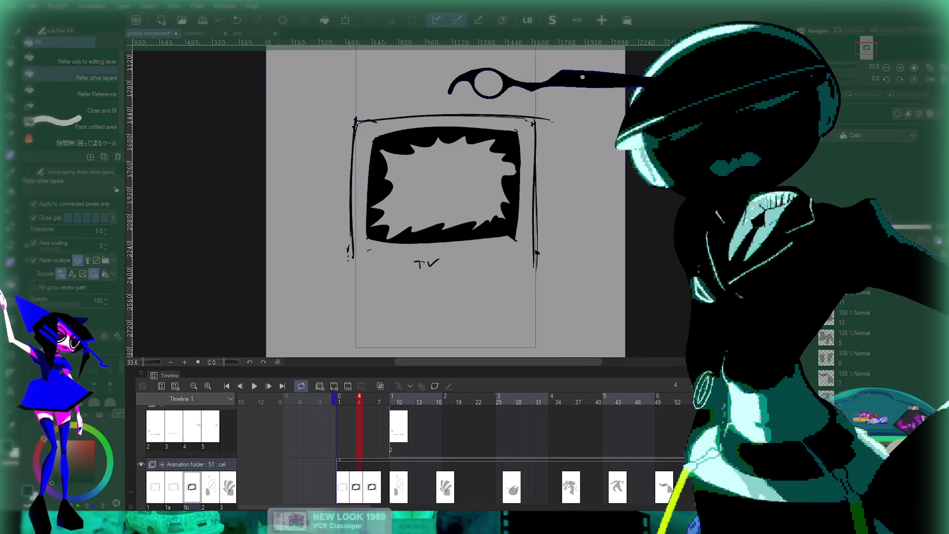
{"action": "key", "text": "Left"}
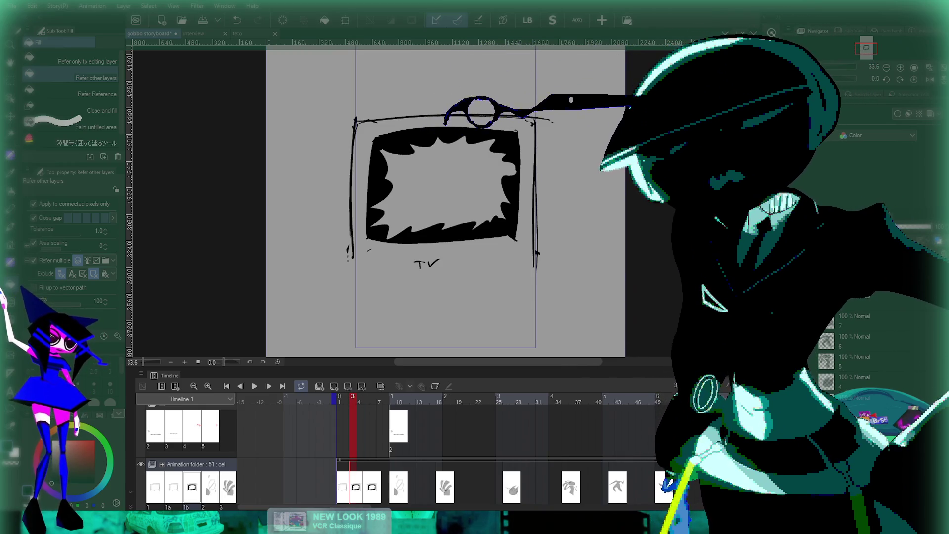
{"action": "key", "text": "ctrl+z"}
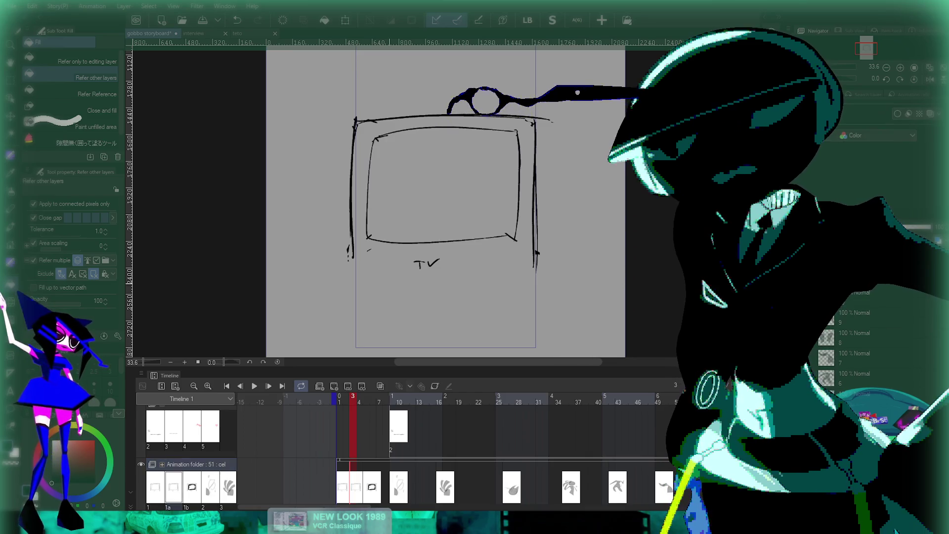
{"action": "key", "text": "ctrl+y"}
{"action": "key", "text": "Left"}
{"action": "key", "text": "Left"}
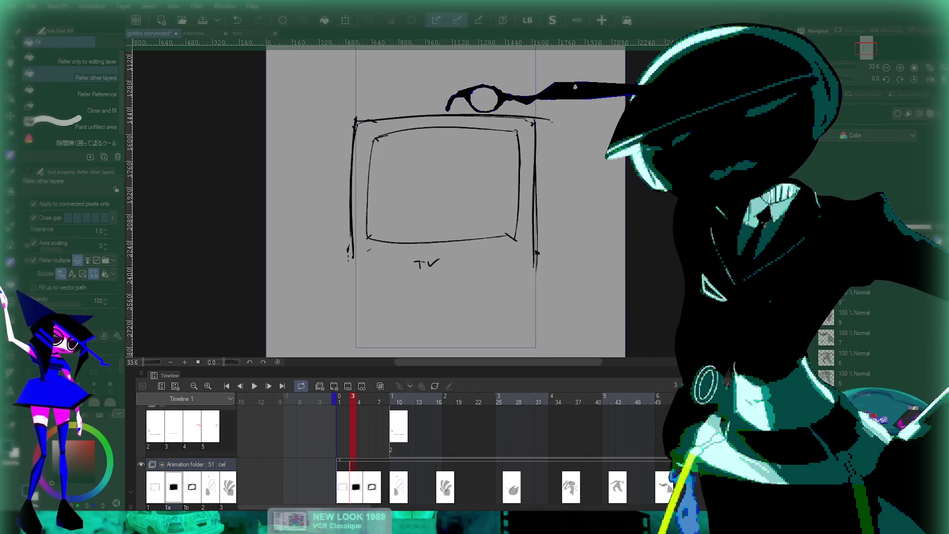
{"action": "left_click", "coordinate": [443, 185]}
Step: Draw a light cross on cel 1a's black screen
{"action": "key", "text": "Right"}
{"action": "key", "text": "Right"}
{"action": "key", "text": "Right"}
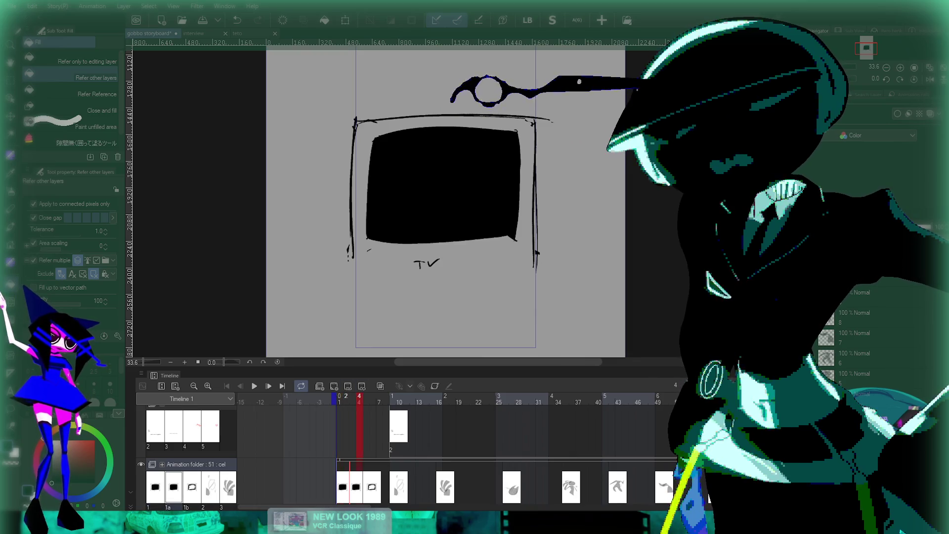
{"action": "mouse_move", "coordinate": [421, 149]}
{"action": "left_mouse_down"}
{"action": "mouse_move", "coordinate": [455, 145]}
{"action": "mouse_move", "coordinate": [441, 191]}
{"action": "mouse_move", "coordinate": [406, 189]}
{"action": "left_mouse_up"}
{"action": "key", "text": "ctrl+z"}
{"action": "mouse_move", "coordinate": [482, 185]}
{"action": "left_mouse_down"}
{"action": "mouse_move", "coordinate": [445, 187]}
{"action": "mouse_move", "coordinate": [439, 213]}
{"action": "mouse_move", "coordinate": [434, 202]}
{"action": "left_mouse_up"}
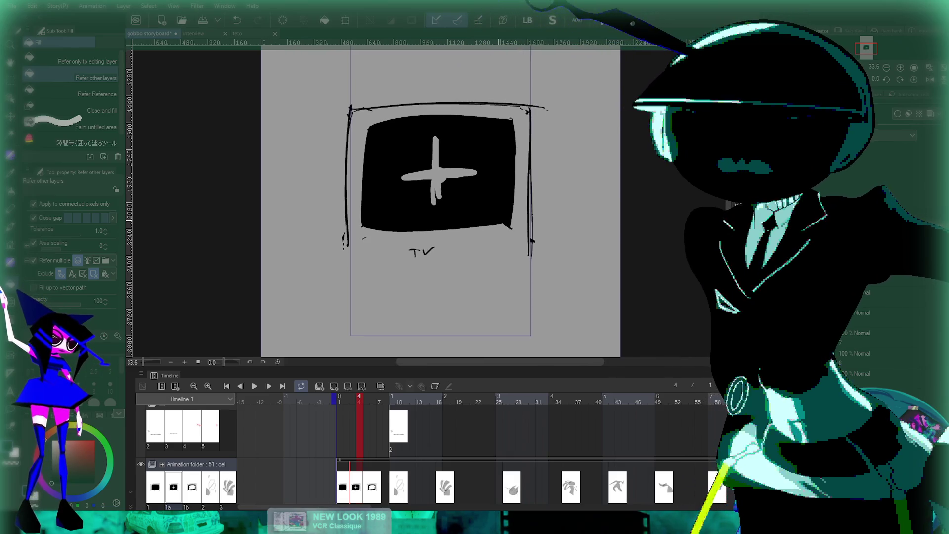
{"action": "left_click", "coordinate": [226, 385]}
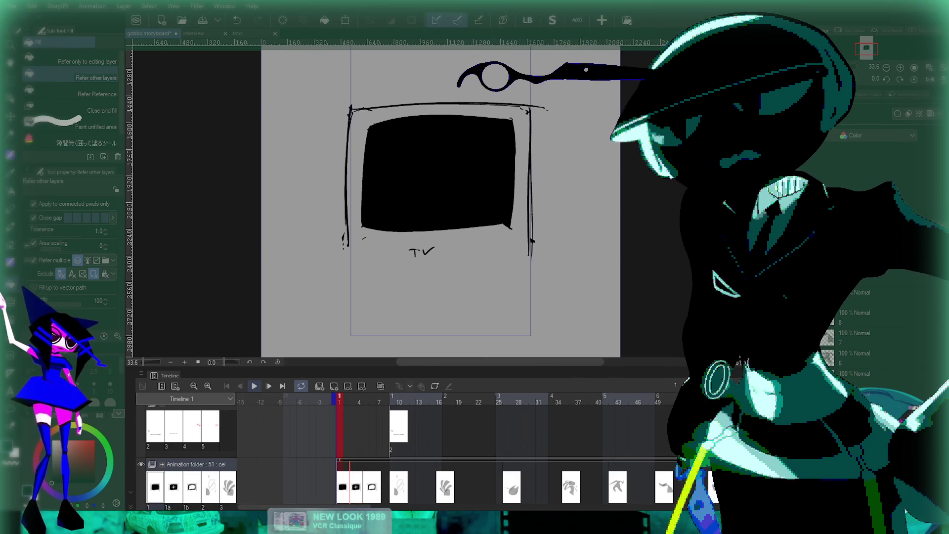
Step: Play the animatic from frame 1 and stop it at frame 38
{"action": "left_click", "coordinate": [254, 386]}
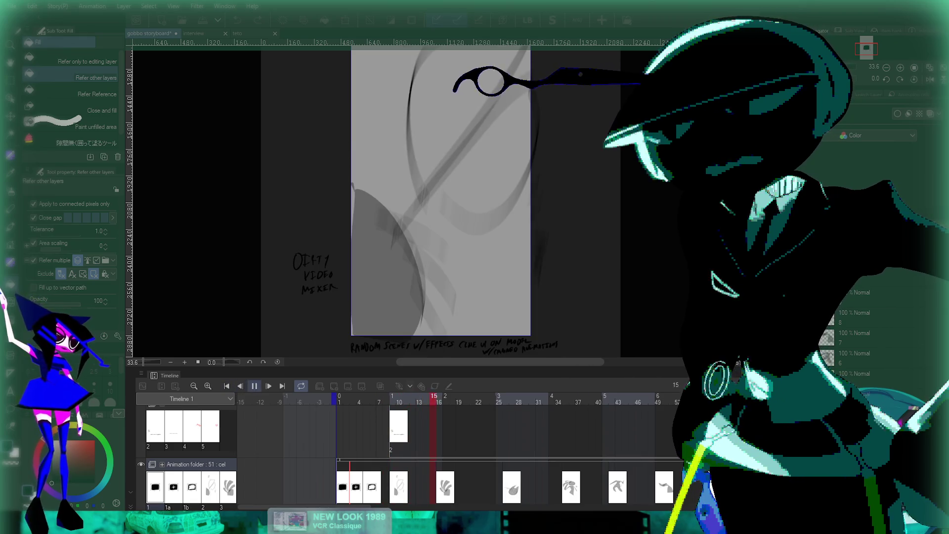
{"action": "key", "text": "space"}
{"action": "key", "text": "Home"}
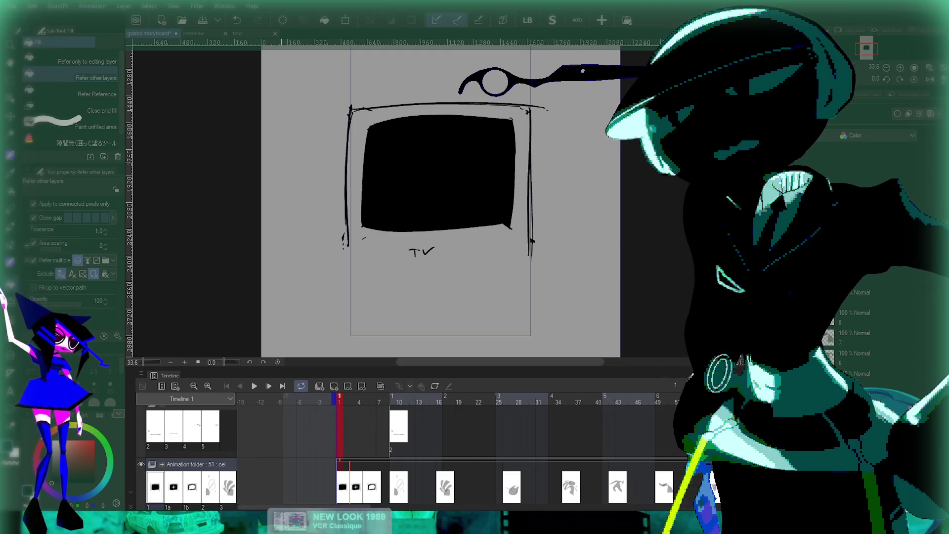
{"action": "left_click", "coordinate": [254, 386]}
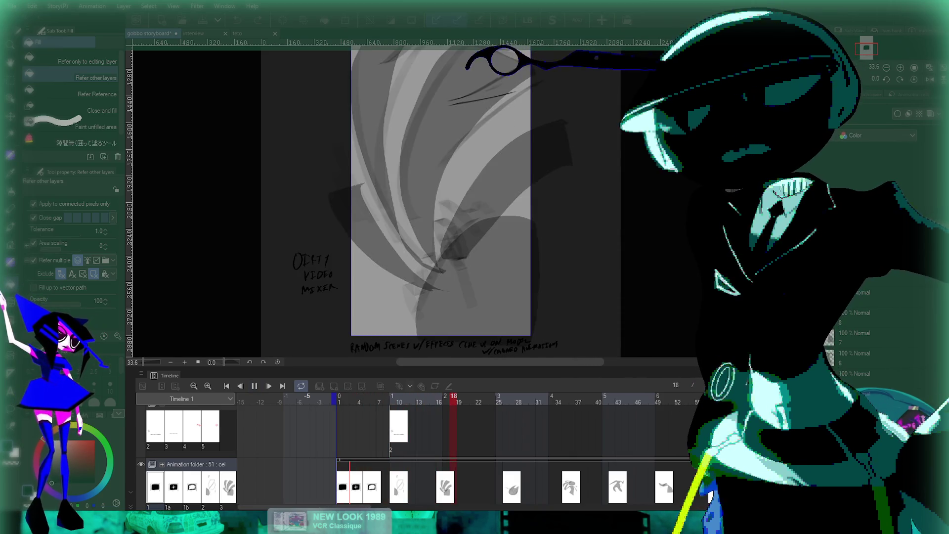
{"action": "scroll", "coordinate": [471, 208], "scroll_direction": "down", "scroll_amount": 4}
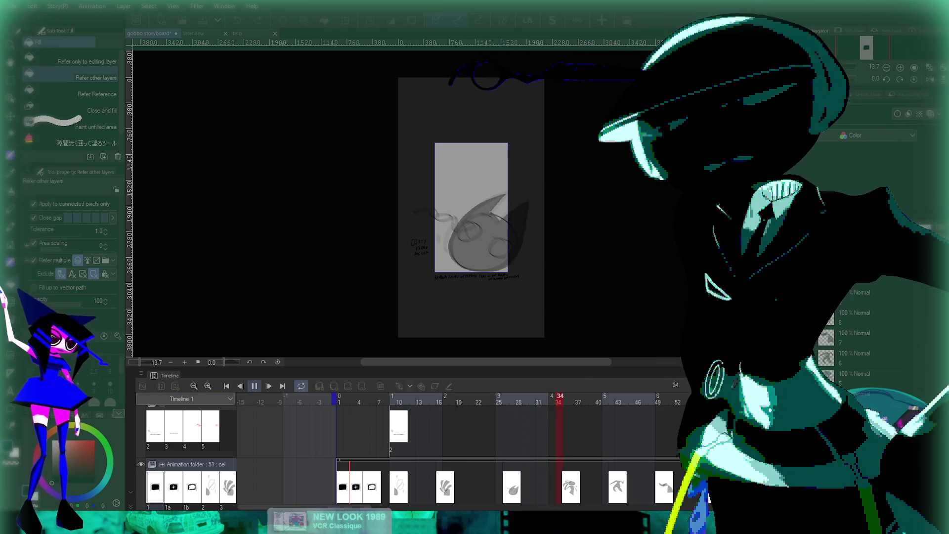
{"action": "key", "text": "space"}
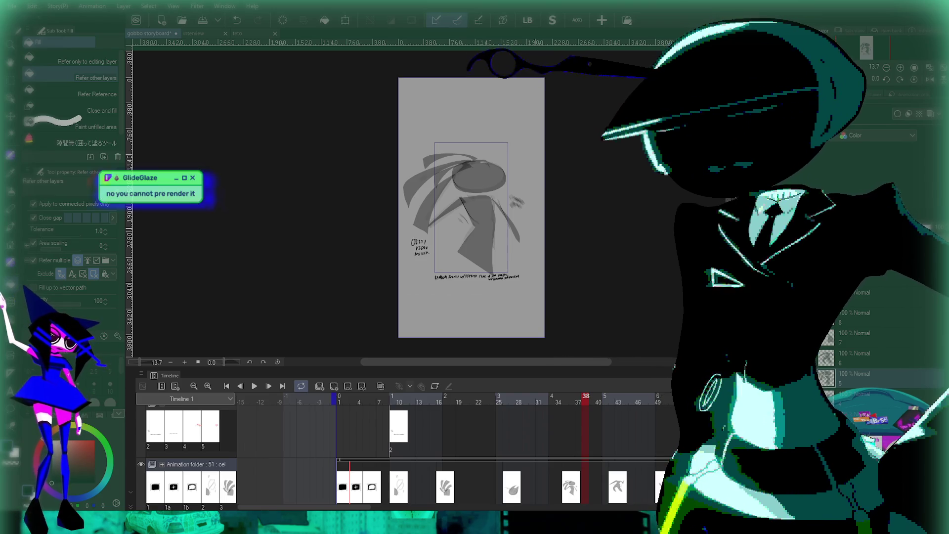
Step: Hide the panels to view the swirling sketch cel full-size, then restore them
{"action": "key", "text": "Tab"}
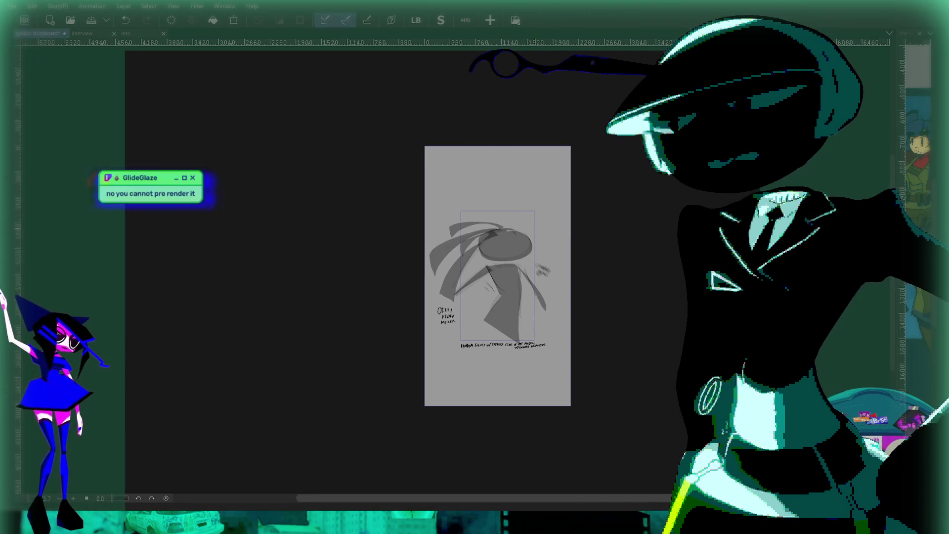
{"action": "scroll", "coordinate": [572, 283], "scroll_direction": "up", "scroll_amount": 4}
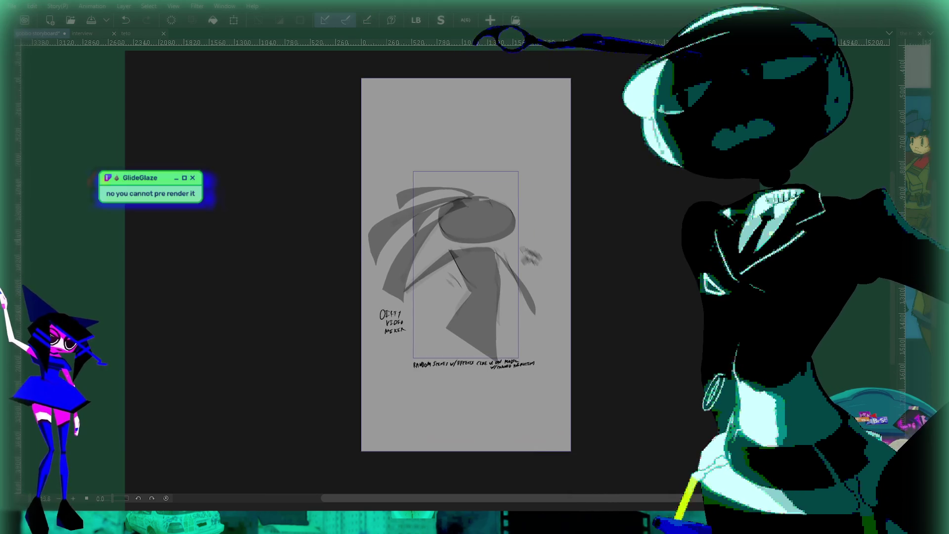
{"action": "key", "text": "Tab"}
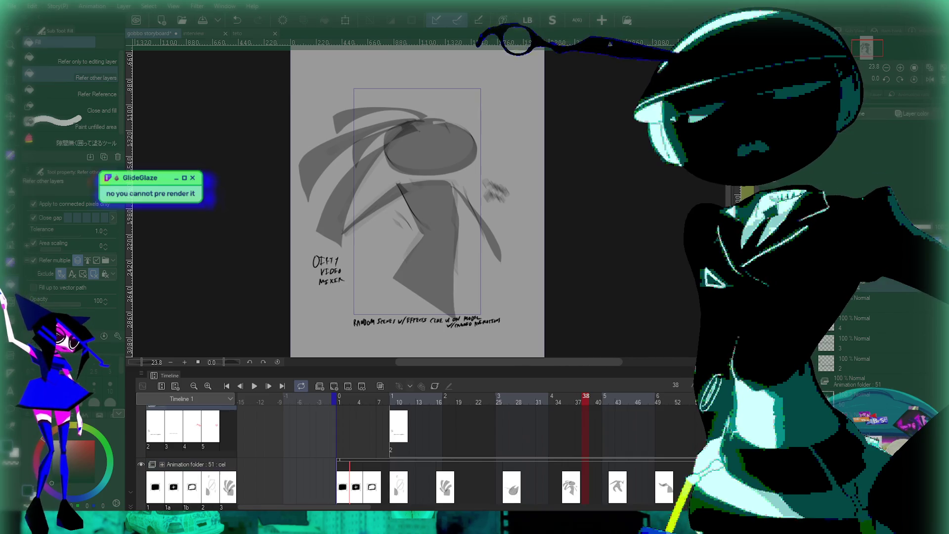
{"action": "scroll", "coordinate": [346, 445], "scroll_direction": "up", "scroll_amount": 2}
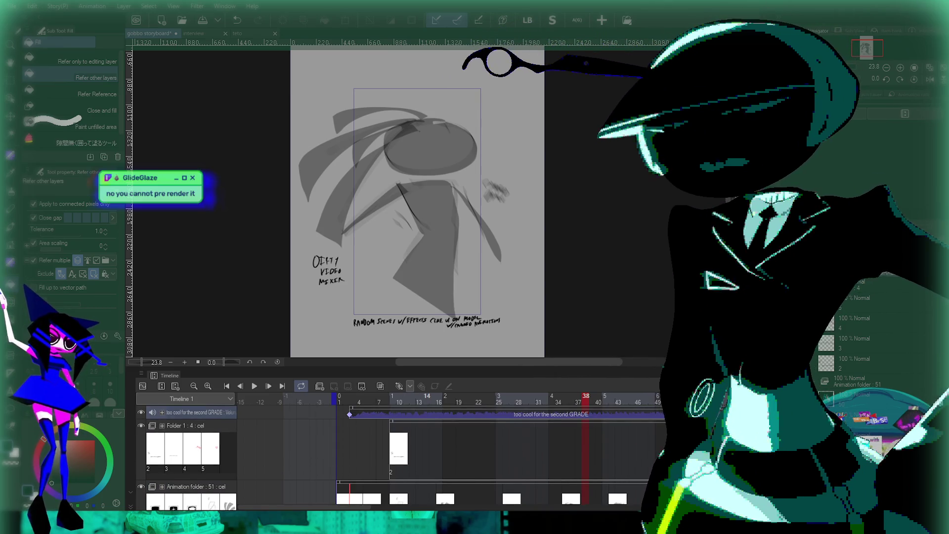
Step: Select the 'too cool for the second GRADE' music track and set its Volume to 100
{"action": "left_click", "coordinate": [353, 398]}
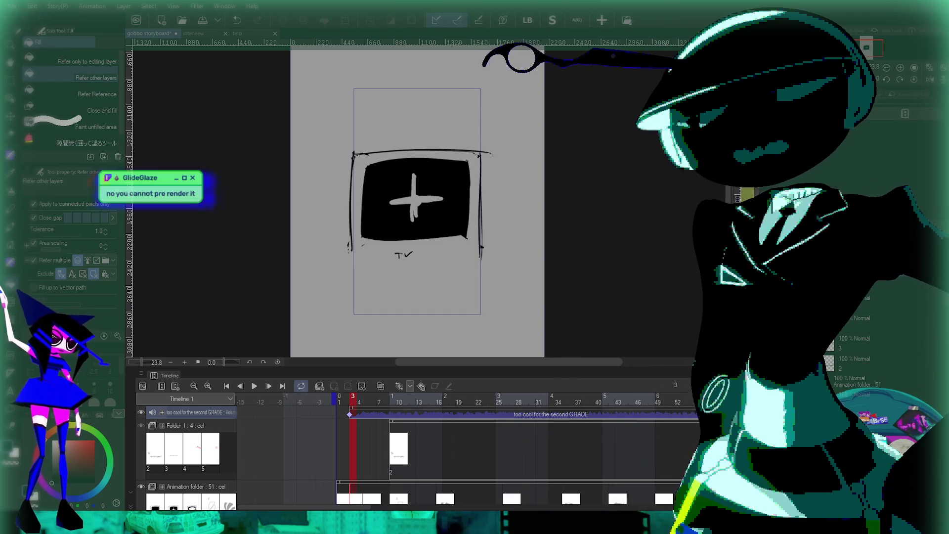
{"action": "left_click", "coordinate": [197, 412]}
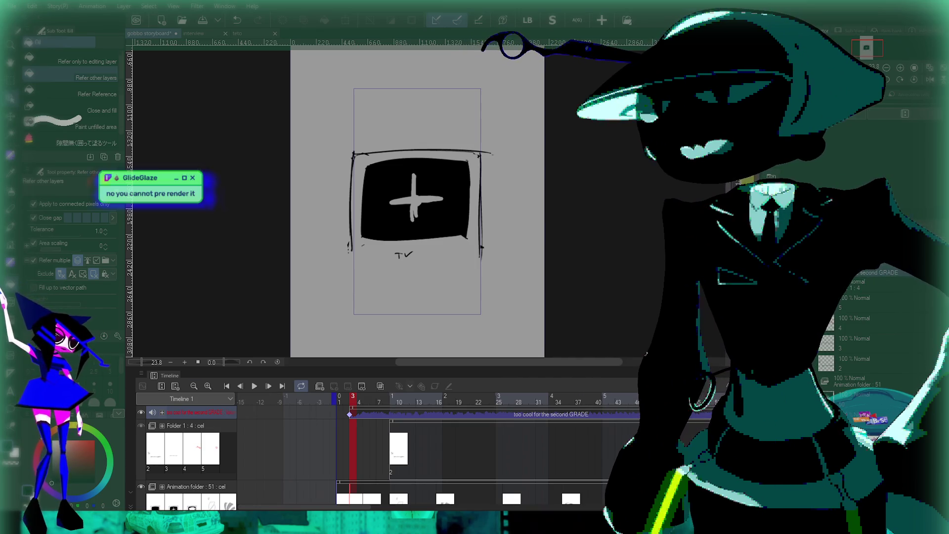
{"action": "key", "text": "o"}
{"action": "key", "text": "Right"}
{"action": "key", "text": "Right"}
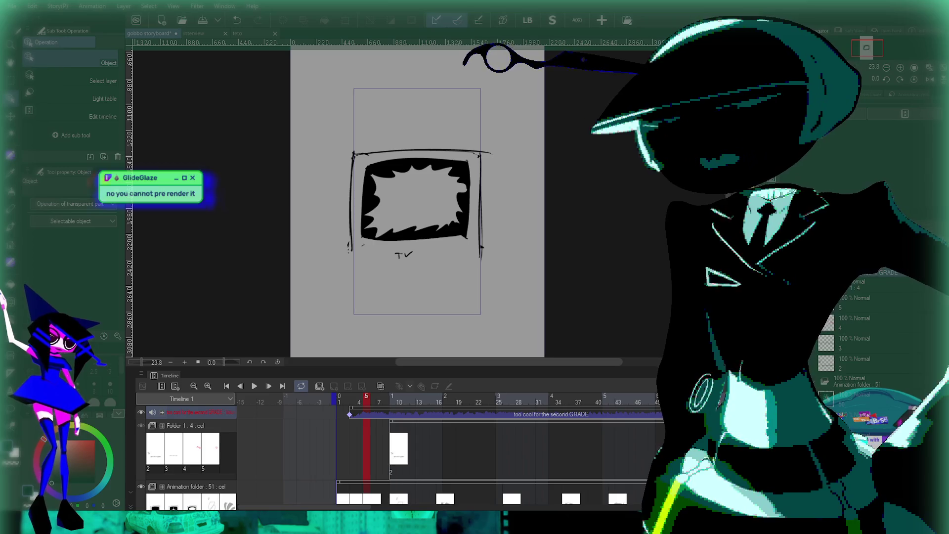
{"action": "left_click", "coordinate": [197, 411]}
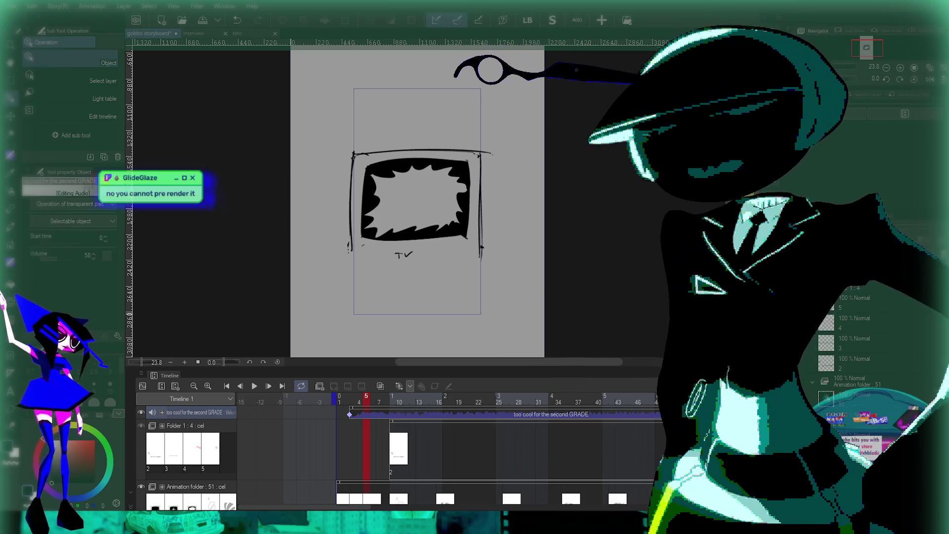
{"action": "key", "text": "Left"}
{"action": "key", "text": "Left"}
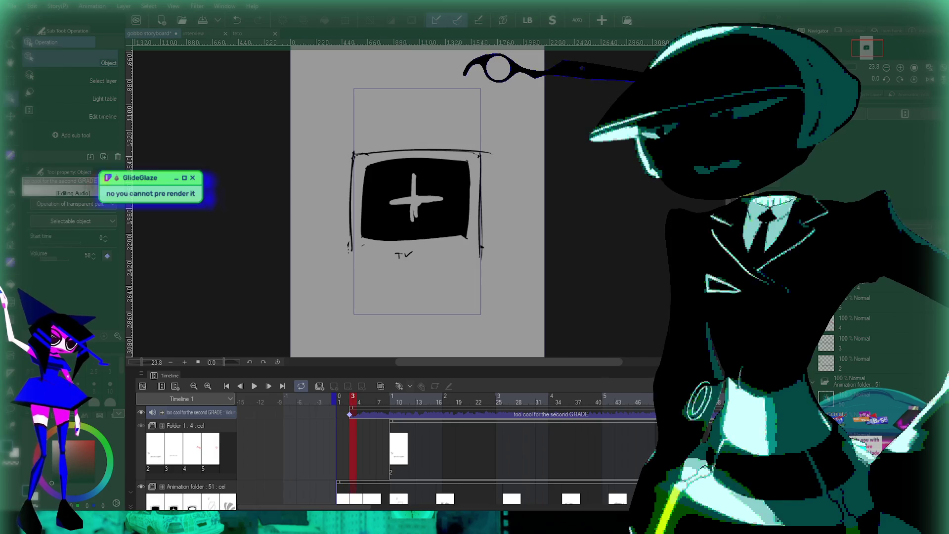
{"action": "type", "text": "100"}
{"action": "key", "text": "Return"}
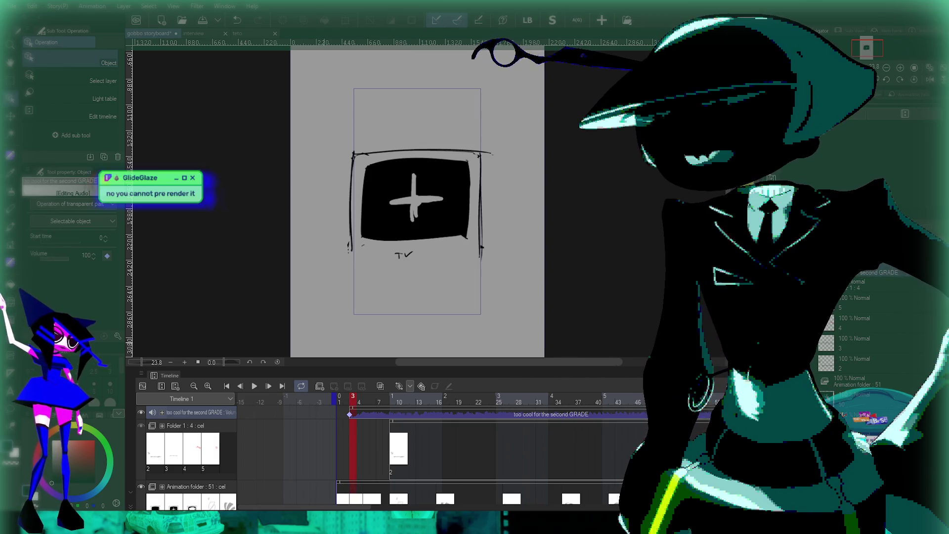
Step: Return to frame 1 and start full-size playback of the animatic
{"action": "key", "text": "Left"}
{"action": "key", "text": "Left"}
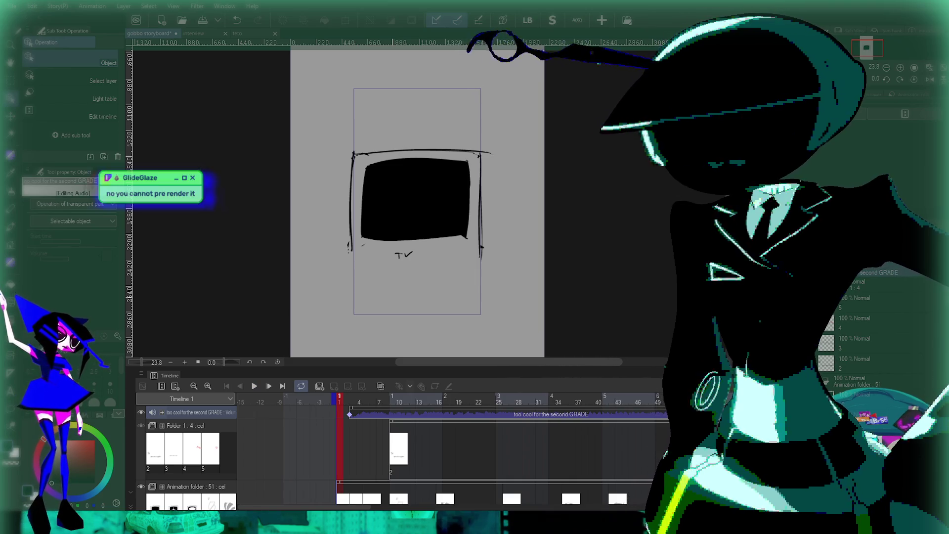
{"action": "key", "text": "Tab"}
{"action": "scroll", "coordinate": [444, 301], "scroll_direction": "up", "scroll_amount": 3}
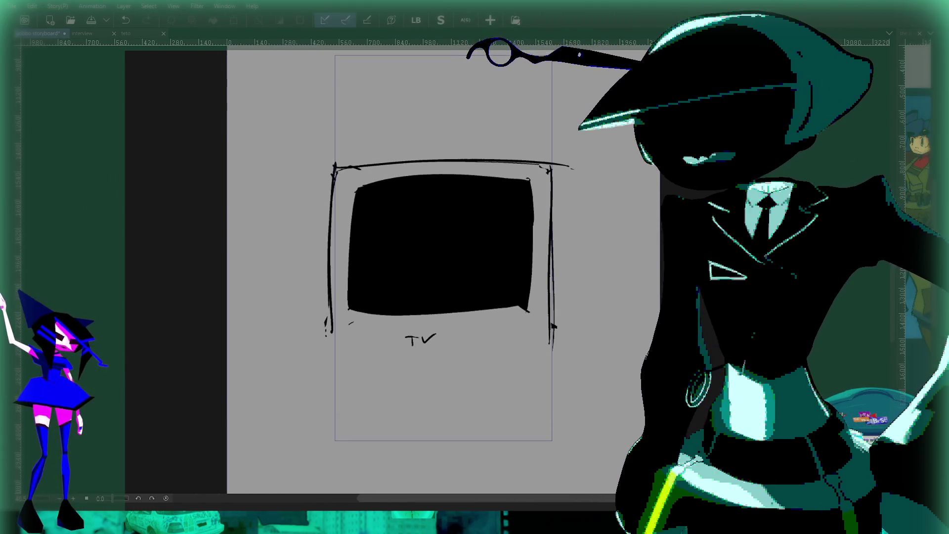
{"action": "key", "text": "Tab"}
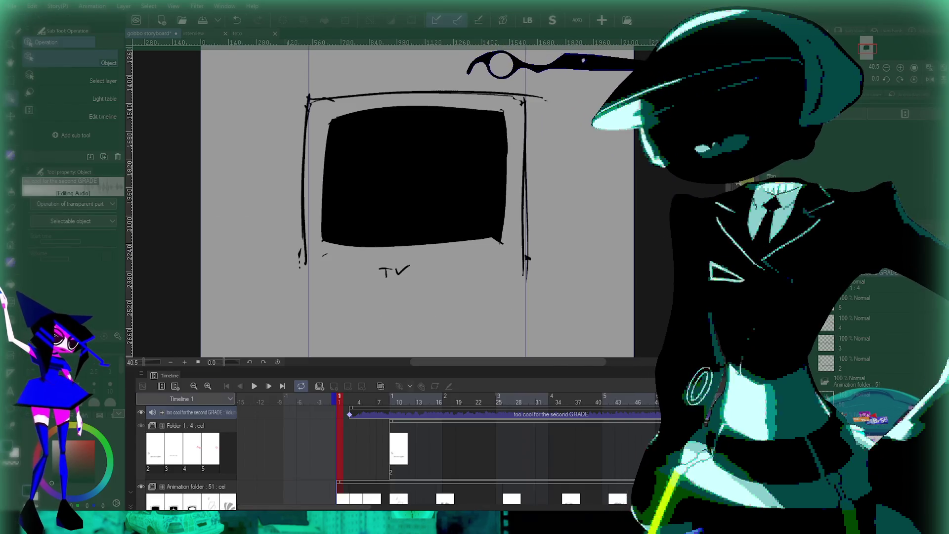
{"action": "key", "text": "Return"}
{"action": "key", "text": "Tab"}
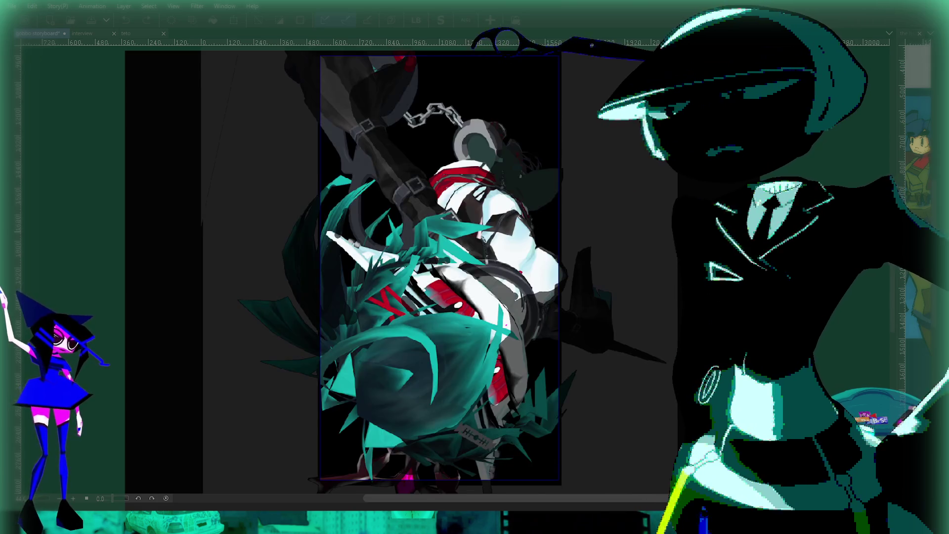
Step: Stop playback and jump to frame 140 on the timeline
{"action": "key", "text": "Tab"}
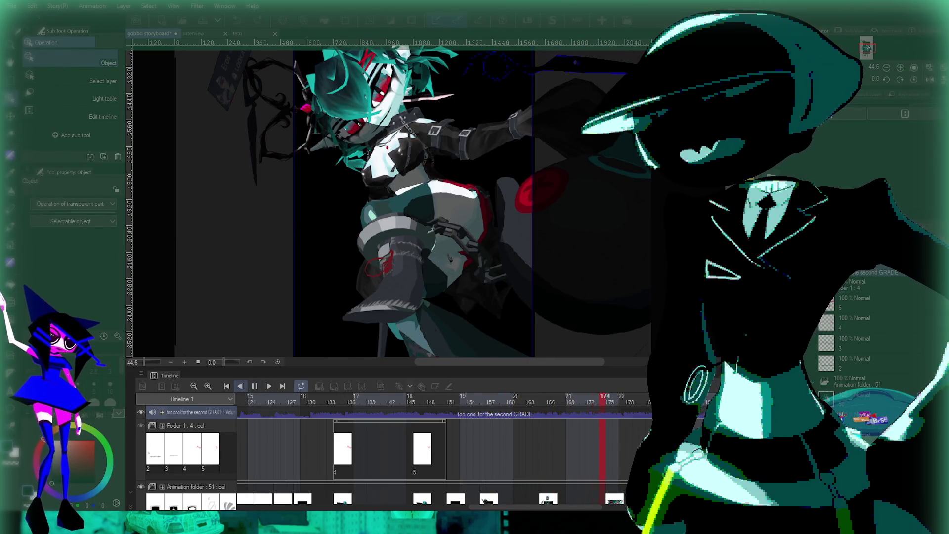
{"action": "key", "text": "space"}
{"action": "left_click", "coordinate": [379, 399]}
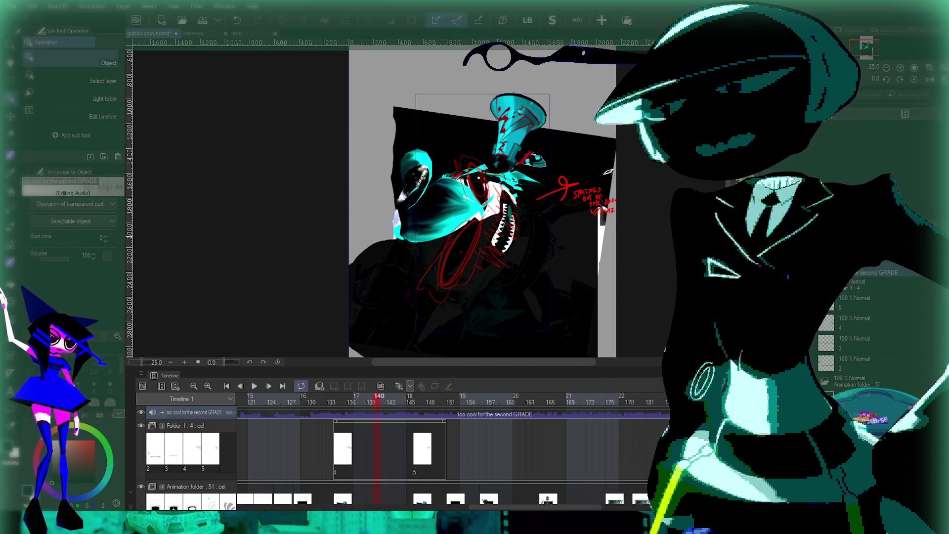
{"action": "left_click_drag", "start_coordinate": [482, 223], "coordinate": [459, 193]}
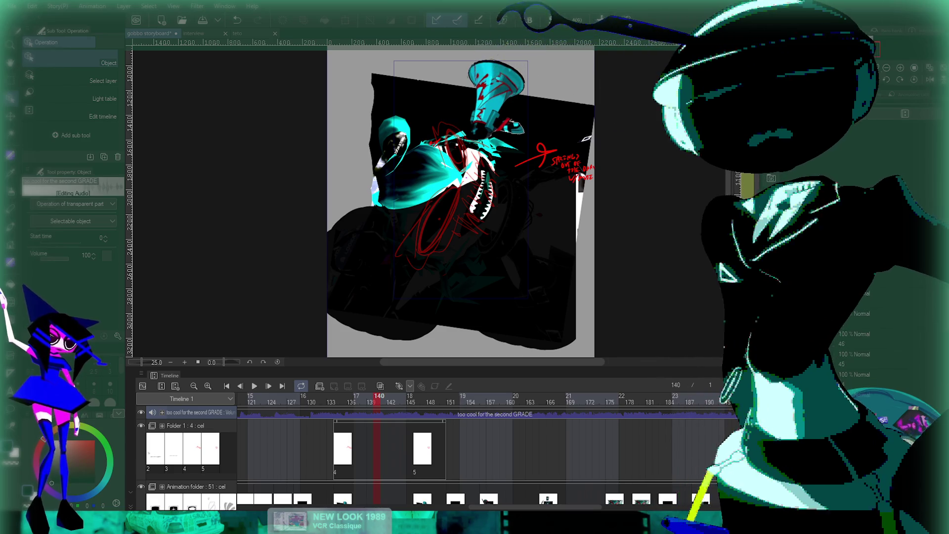
{"action": "scroll", "coordinate": [880, 336], "scroll_direction": "down", "scroll_amount": 3}
Step: Select the frame-134 render cel on layer 20 and rotate it about 22.6° clockwise
{"action": "left_click", "coordinate": [870, 331]}
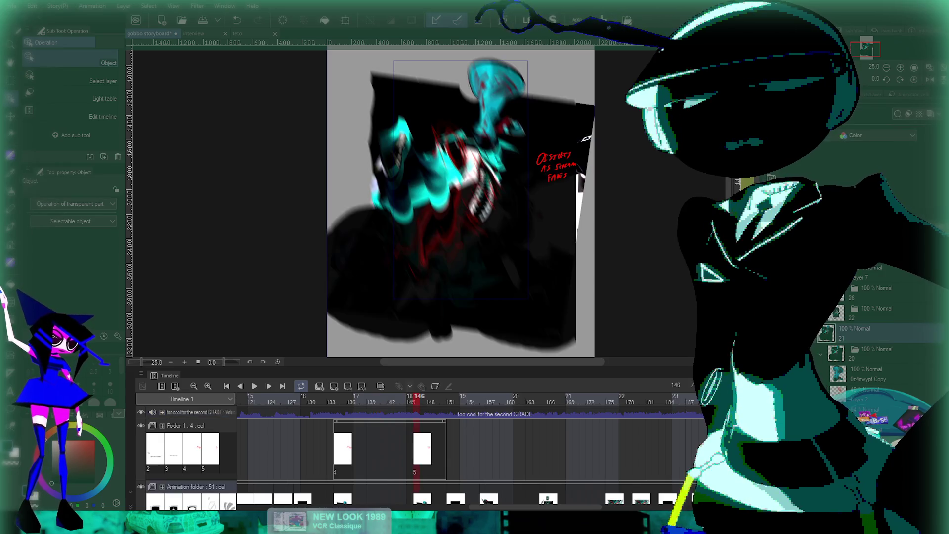
{"action": "left_click", "coordinate": [878, 351]}
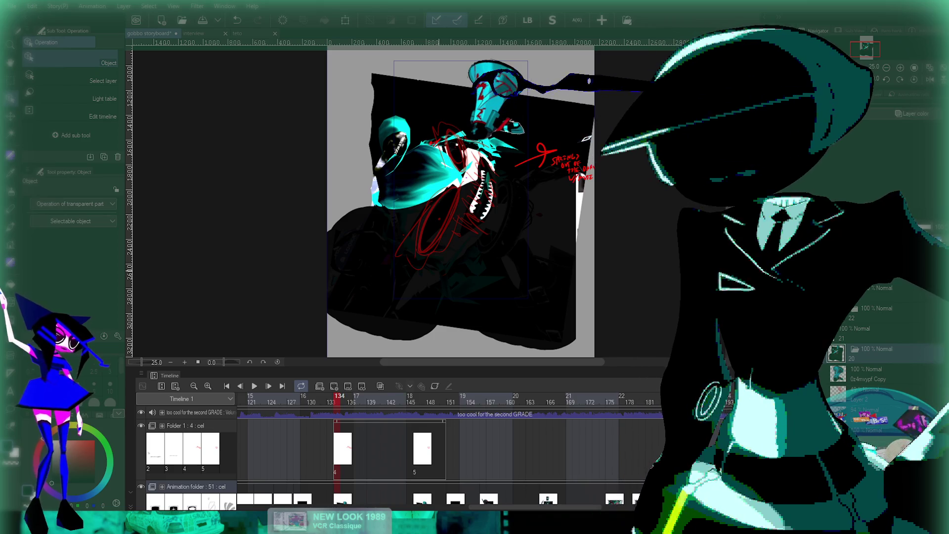
{"action": "key", "text": "ctrl+t"}
{"action": "scroll", "coordinate": [582, 186], "scroll_direction": "down", "scroll_amount": 2}
{"action": "mouse_move", "coordinate": [586, 148]}
{"action": "left_mouse_down"}
{"action": "mouse_move", "coordinate": [598, 193]}
{"action": "mouse_move", "coordinate": [586, 234]}
{"action": "mouse_move", "coordinate": [566, 230]}
{"action": "mouse_move", "coordinate": [564, 144]}
{"action": "mouse_move", "coordinate": [573, 190]}
{"action": "left_mouse_up"}
{"action": "scroll", "coordinate": [576, 345], "scroll_direction": "up", "scroll_amount": 1}
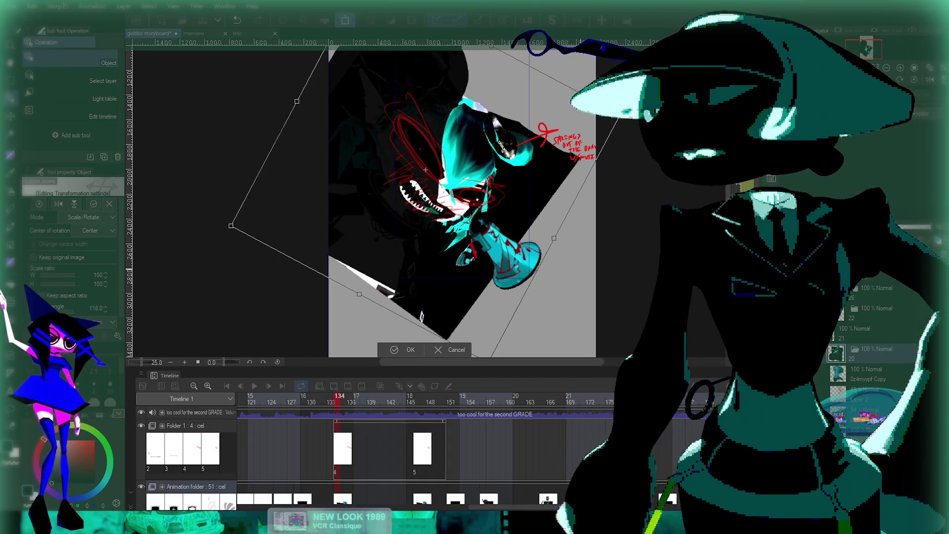
Step: Shift the tilted megaphone cel slightly right and up and commit its placement
{"action": "left_click_drag", "start_coordinate": [432, 151], "coordinate": [445, 138]}
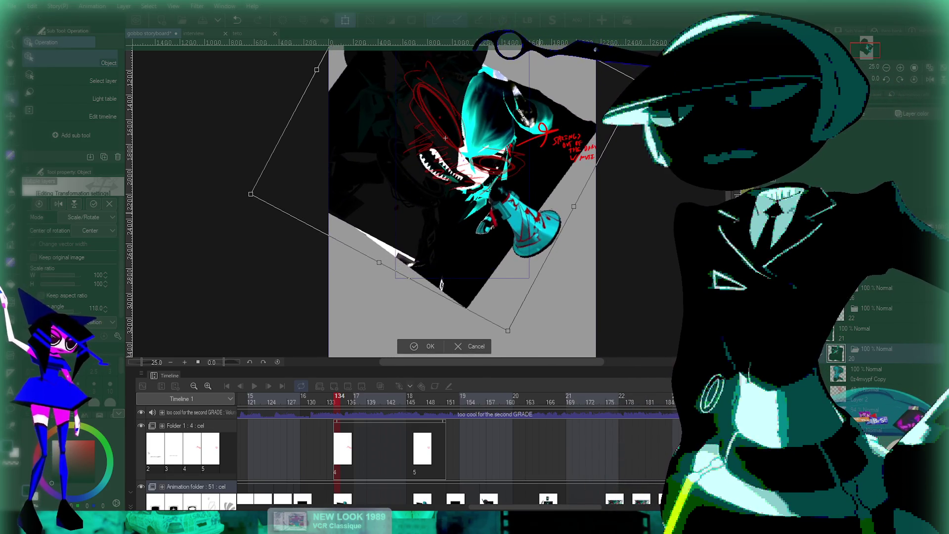
{"action": "key", "text": "Return"}
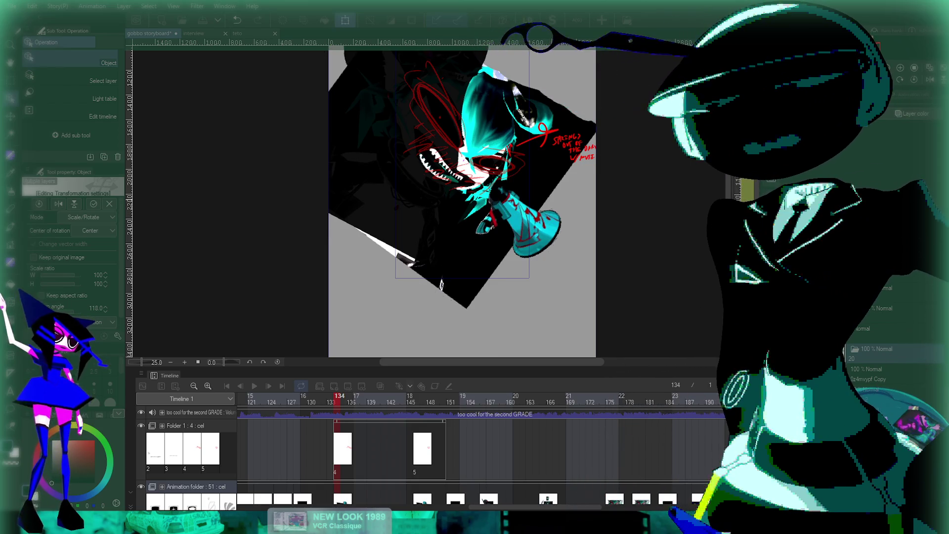
{"action": "key", "text": "ctrl+t"}
{"action": "scroll", "coordinate": [462, 203], "scroll_direction": "up", "scroll_amount": 1}
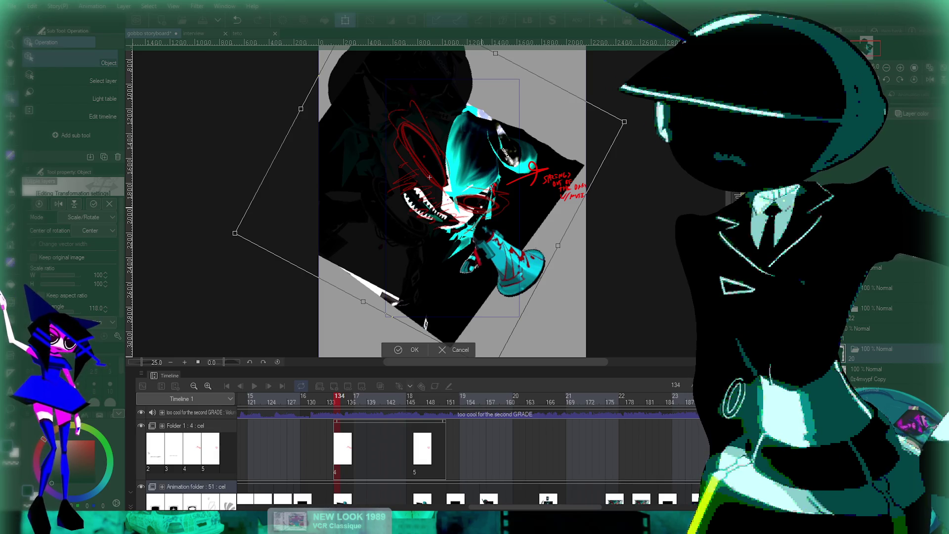
{"action": "scroll", "coordinate": [426, 324], "scroll_direction": "up", "scroll_amount": 2}
{"action": "scroll", "coordinate": [435, 306], "scroll_direction": "down", "scroll_amount": 4}
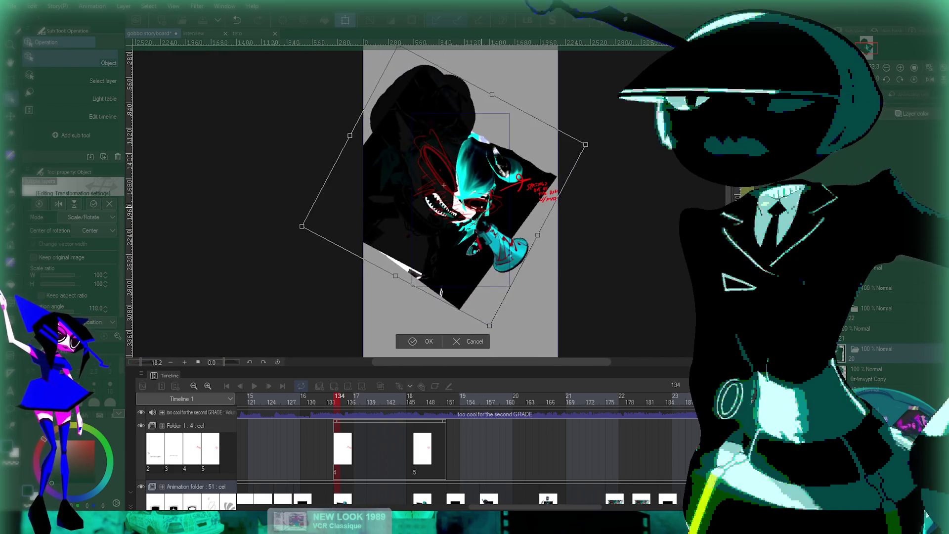
{"action": "scroll", "coordinate": [442, 292], "scroll_direction": "up", "scroll_amount": 2}
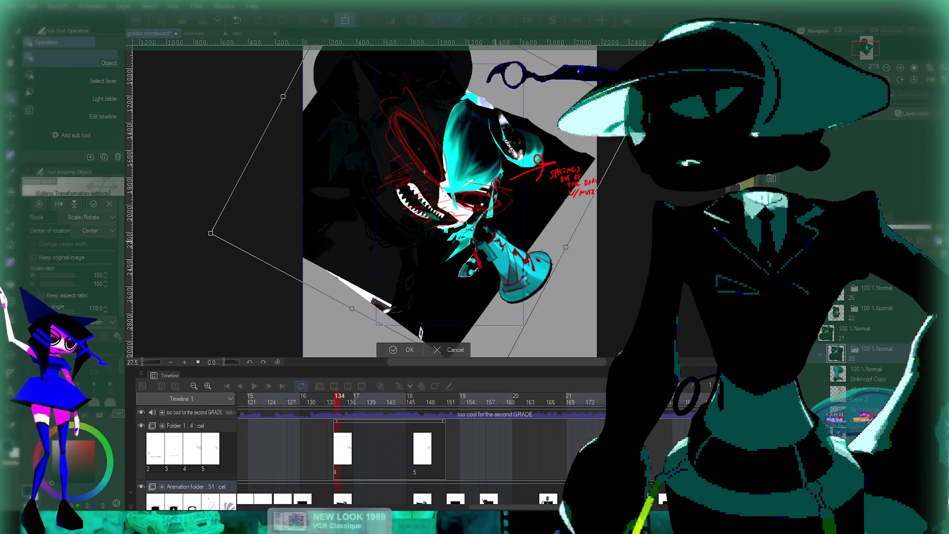
{"action": "key", "text": "Return"}
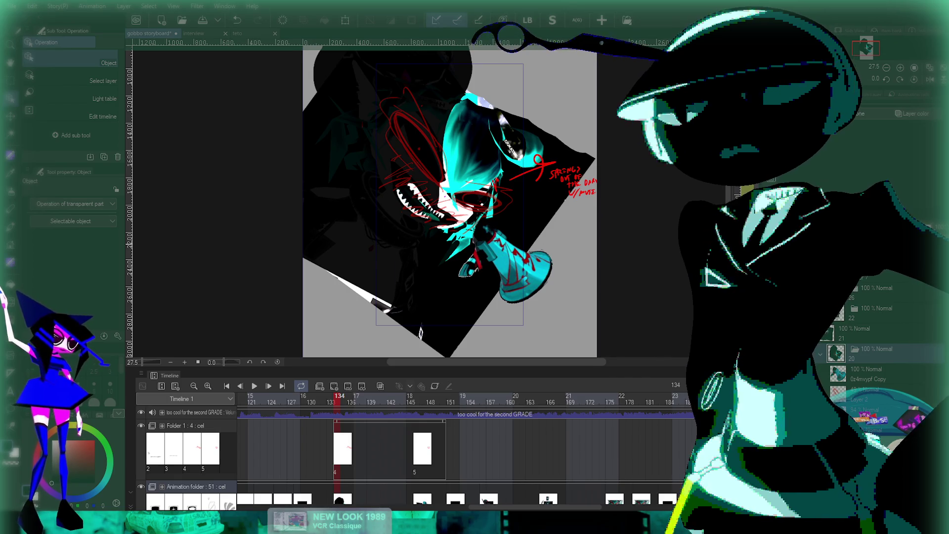
{"action": "scroll", "coordinate": [421, 333], "scroll_direction": "down", "scroll_amount": 1}
{"action": "key", "text": "m"}
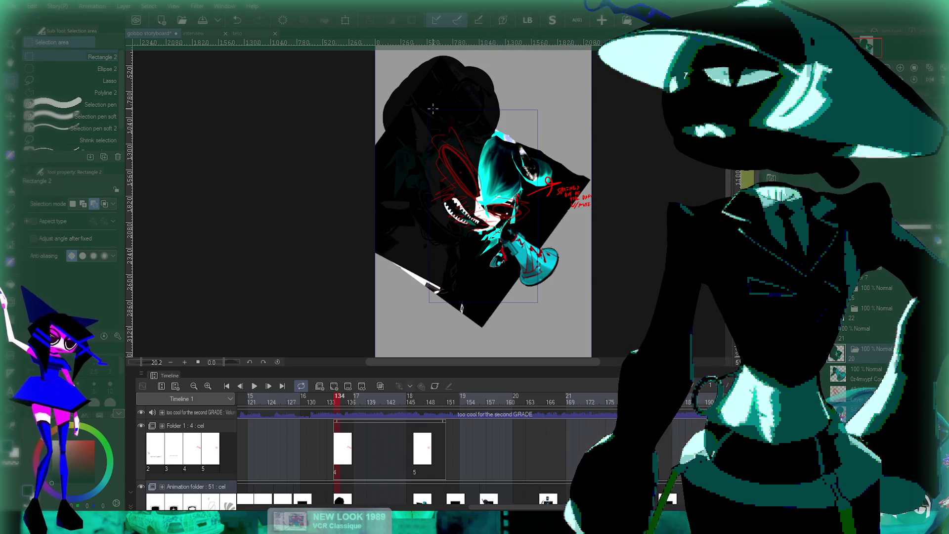
Step: Draw and clear rectangular selections around the tilted frame-134 artwork
{"action": "mouse_move", "coordinate": [433, 109]}
{"action": "left_mouse_down"}
{"action": "mouse_move", "coordinate": [535, 279]}
{"action": "mouse_move", "coordinate": [537, 309]}
{"action": "mouse_move", "coordinate": [543, 302]}
{"action": "left_mouse_up"}
{"action": "key", "text": "ctrl+d"}
{"action": "mouse_move", "coordinate": [424, 106]}
{"action": "left_mouse_down"}
{"action": "mouse_move", "coordinate": [455, 118]}
{"action": "mouse_move", "coordinate": [544, 284]}
{"action": "mouse_move", "coordinate": [548, 333]}
{"action": "mouse_move", "coordinate": [539, 306]}
{"action": "left_mouse_up"}
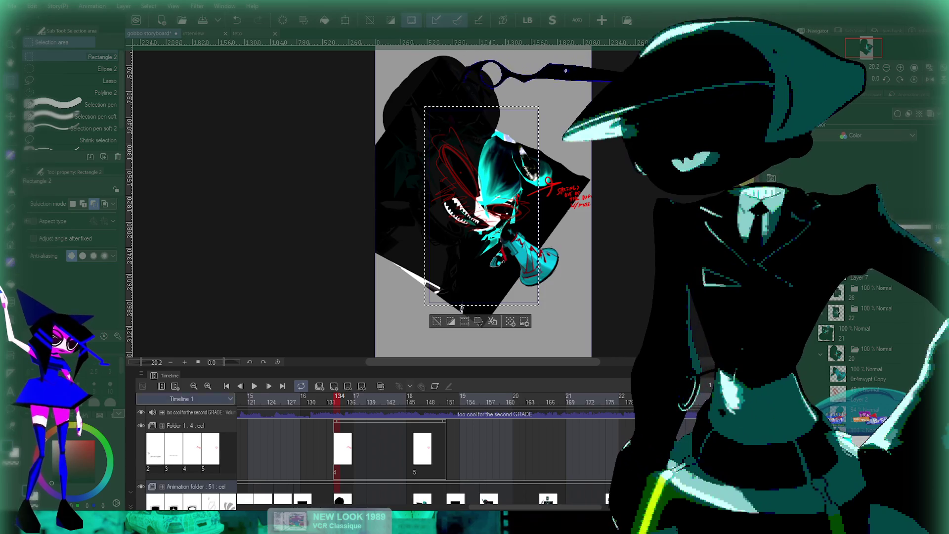
{"action": "key", "text": "ctrl+d"}
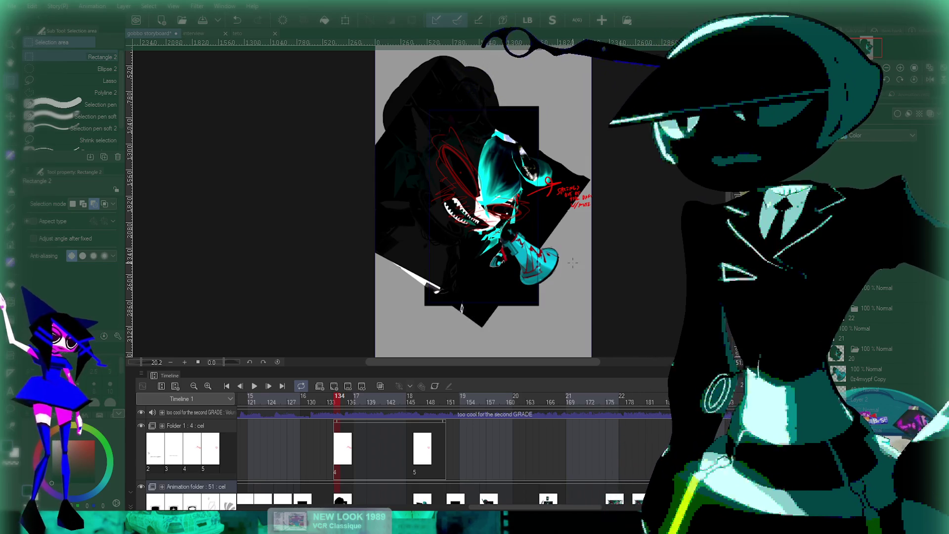
{"action": "scroll", "coordinate": [573, 233], "scroll_direction": "up", "scroll_amount": 2}
{"action": "scroll", "coordinate": [574, 223], "scroll_direction": "down", "scroll_amount": 2}
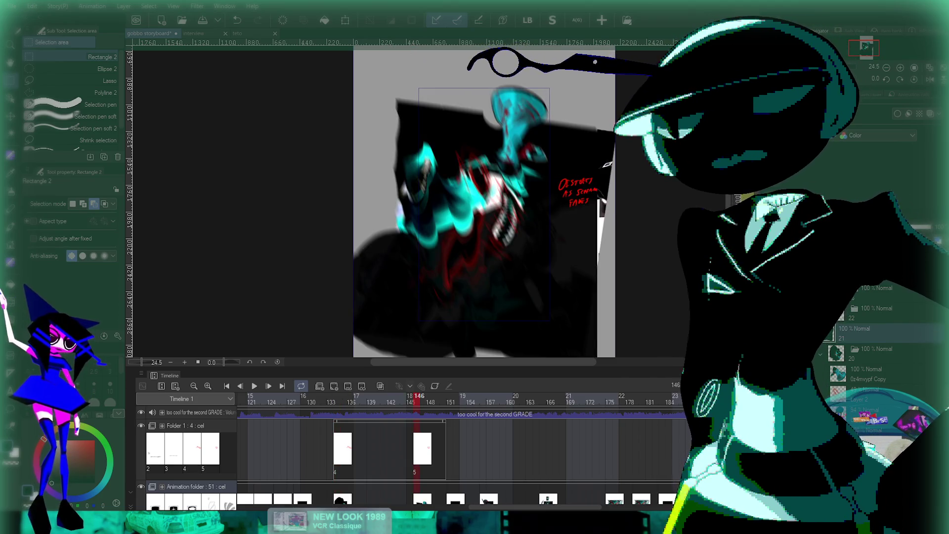
Step: Rotate cel 5's artwork to a 45° diagonal and shift it upward
{"action": "key", "text": "ctrl+t"}
{"action": "scroll", "coordinate": [591, 192], "scroll_direction": "down", "scroll_amount": 1}
{"action": "mouse_move", "coordinate": [639, 90]}
{"action": "left_mouse_down"}
{"action": "mouse_move", "coordinate": [685, 183]}
{"action": "mouse_move", "coordinate": [663, 297]}
{"action": "mouse_move", "coordinate": [643, 336]}
{"action": "left_mouse_up"}
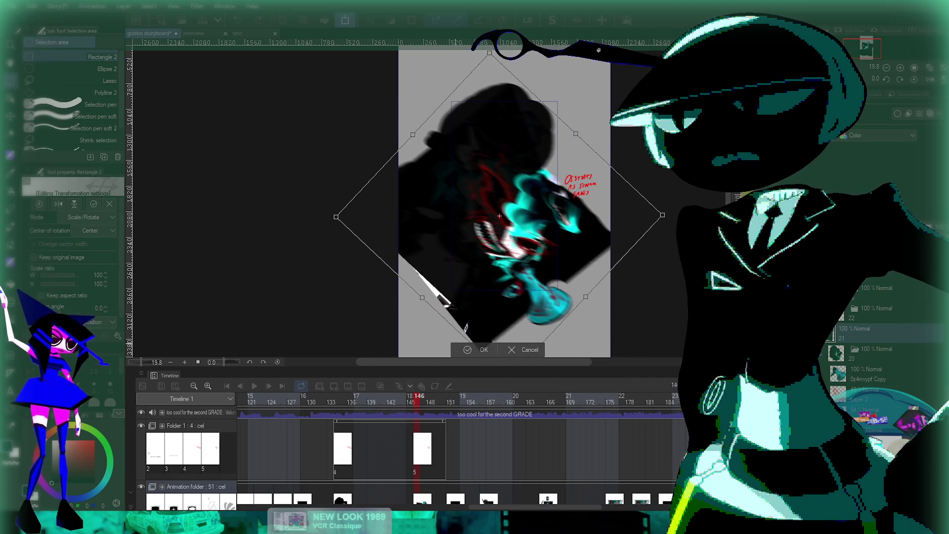
{"action": "left_click_drag", "start_coordinate": [500, 216], "coordinate": [498, 187]}
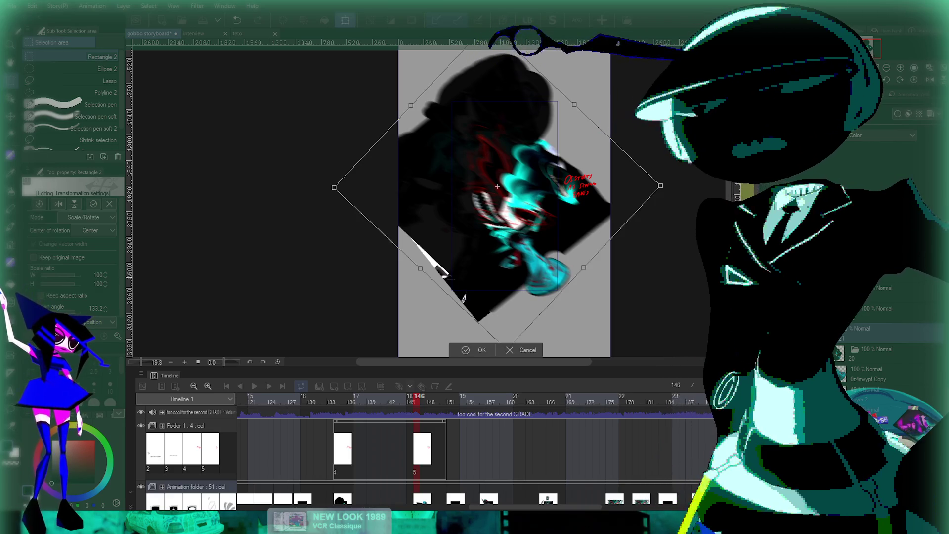
{"action": "key", "text": "Return"}
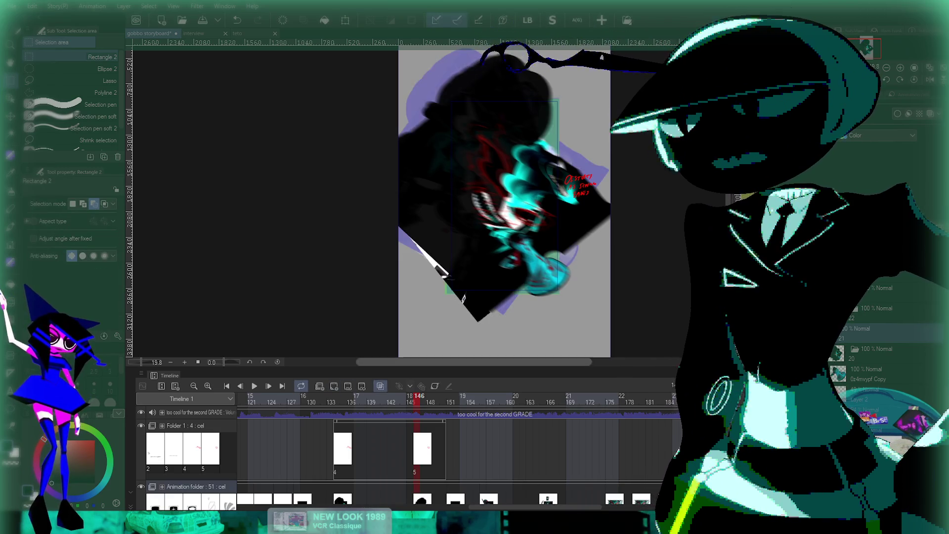
{"action": "scroll", "coordinate": [580, 314], "scroll_direction": "up", "scroll_amount": 1}
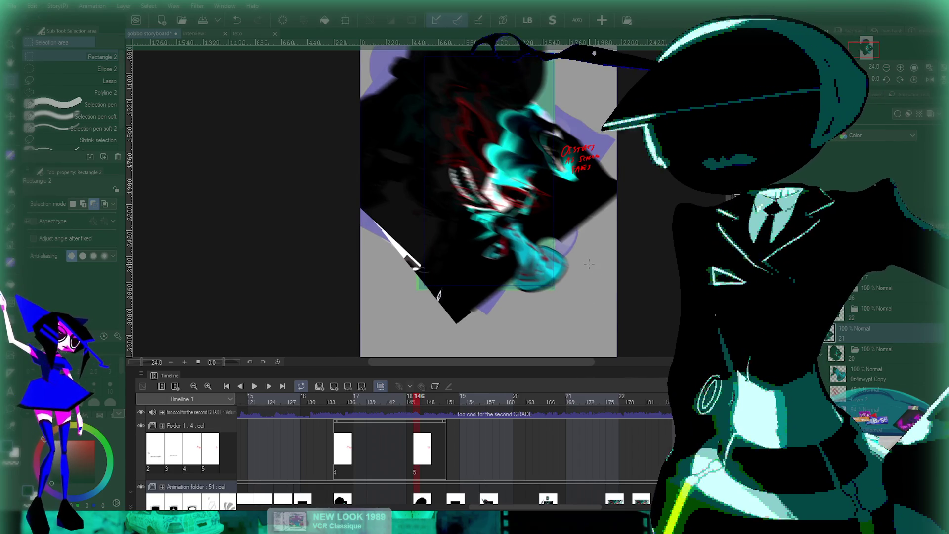
Step: Tilt and reposition the artwork further with a second transform and confirm it
{"action": "key", "text": "ctrl+t"}
{"action": "mouse_move", "coordinate": [589, 263]}
{"action": "left_mouse_down"}
{"action": "mouse_move", "coordinate": [466, 161]}
{"action": "mouse_move", "coordinate": [464, 146]}
{"action": "left_mouse_up"}
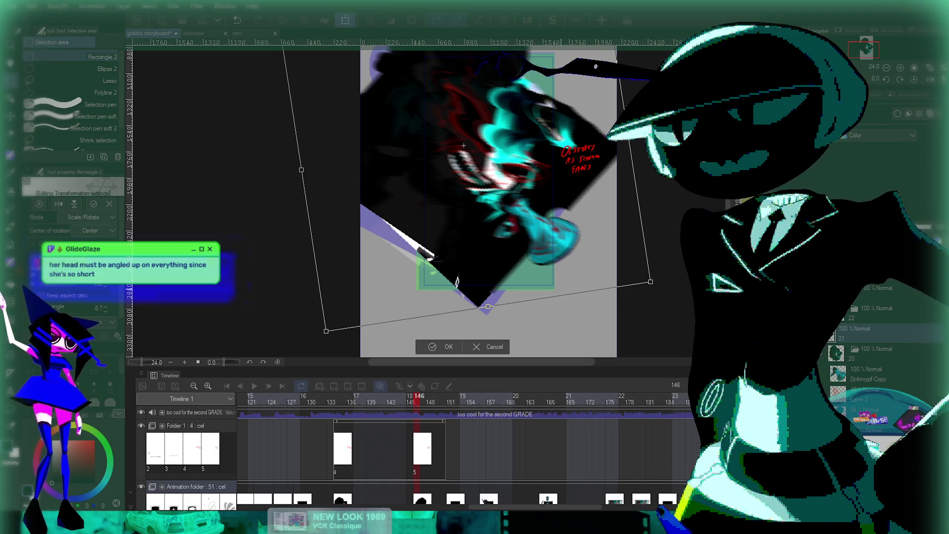
{"action": "scroll", "coordinate": [532, 230], "scroll_direction": "down", "scroll_amount": 1}
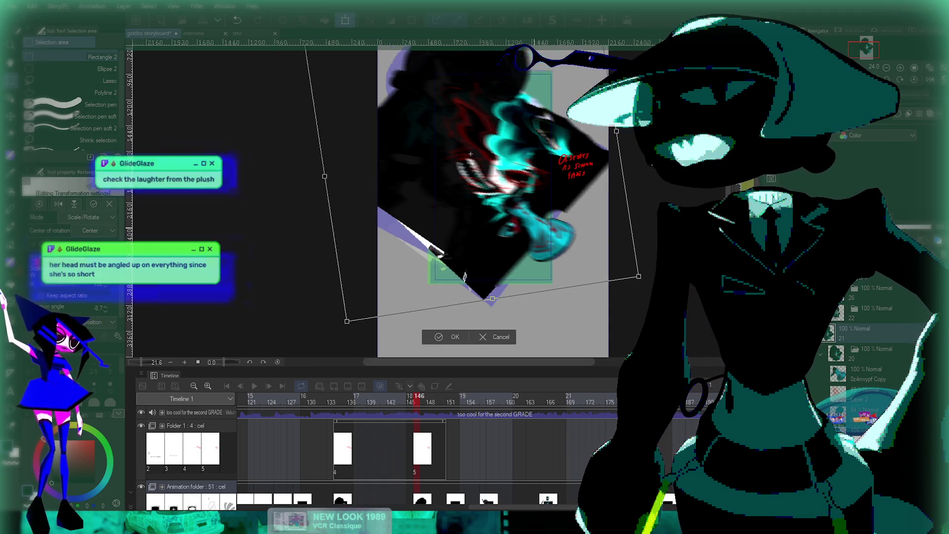
{"action": "scroll", "coordinate": [533, 230], "scroll_direction": "down", "scroll_amount": 2}
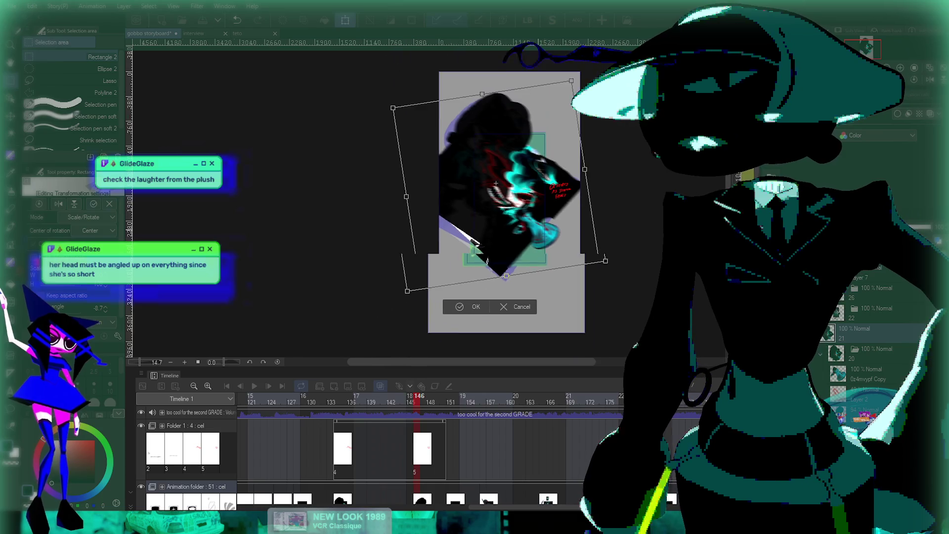
{"action": "scroll", "coordinate": [537, 232], "scroll_direction": "up", "scroll_amount": 1}
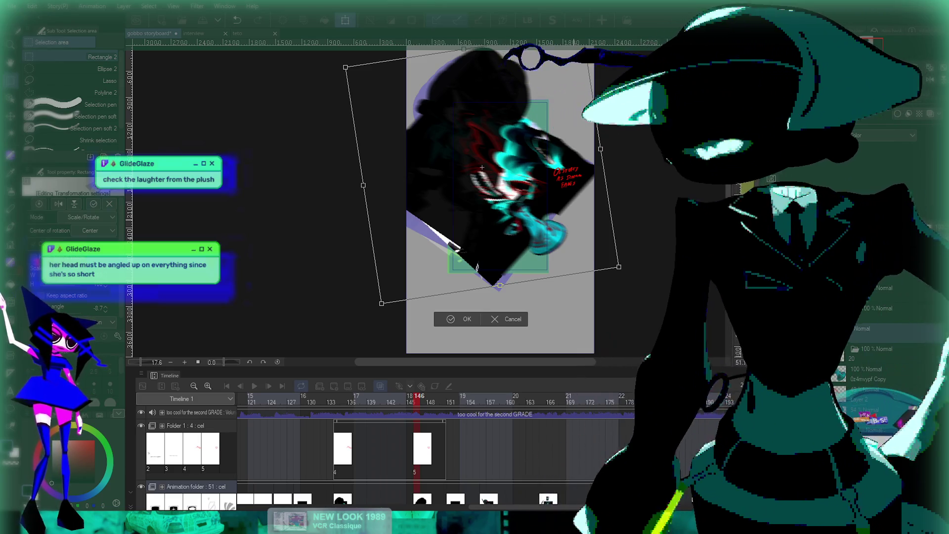
{"action": "scroll", "coordinate": [477, 267], "scroll_direction": "up", "scroll_amount": 1}
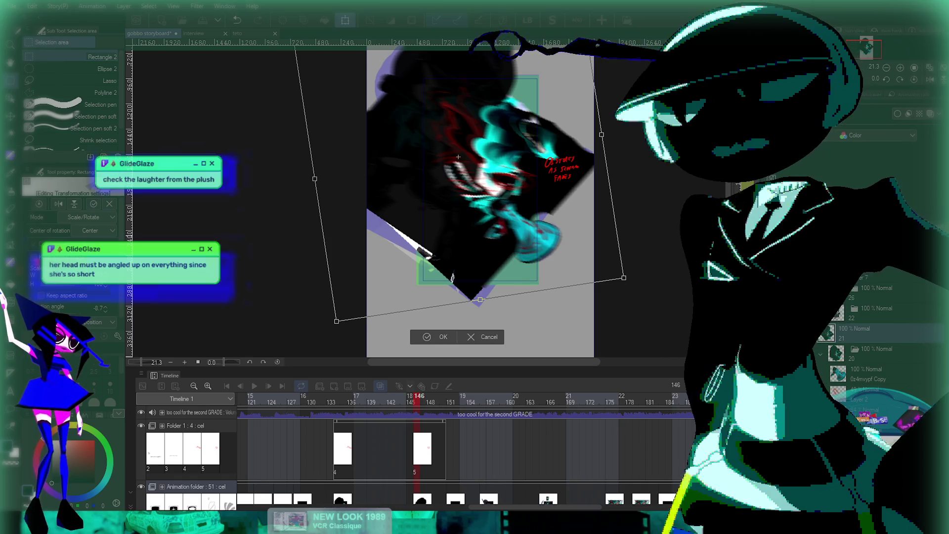
{"action": "key", "text": "Return"}
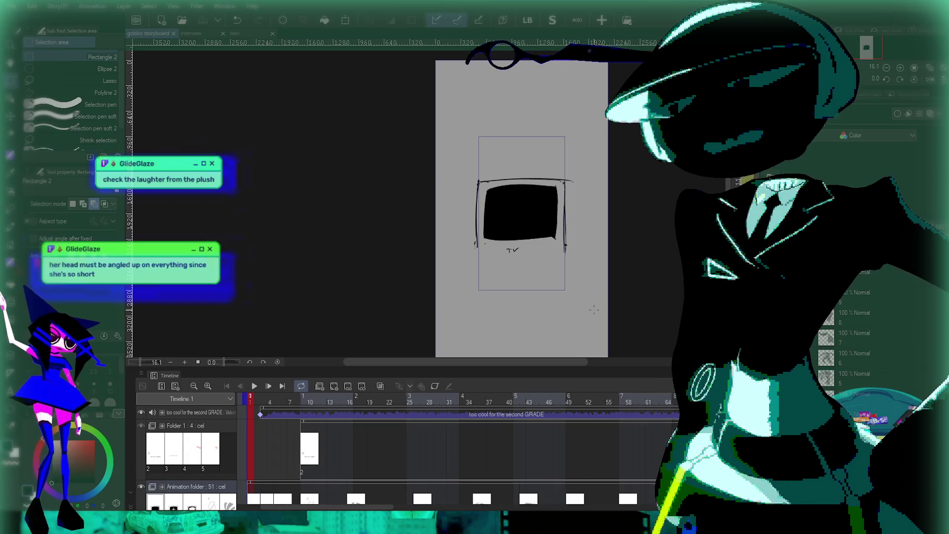
{"action": "left_click_drag", "start_coordinate": [495, 223], "coordinate": [433, 236]}
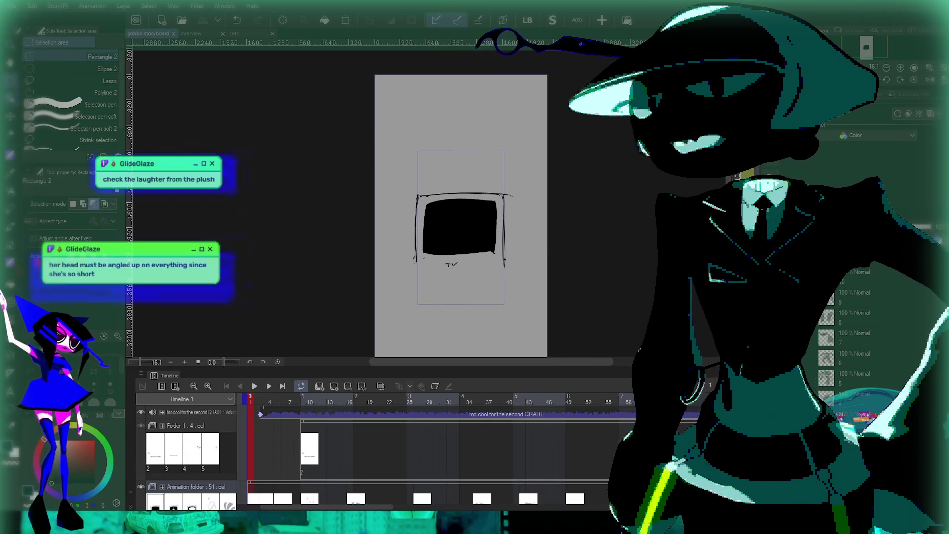
Step: Zoom into the TV sketch and play the animatic with all palettes hidden
{"action": "key", "text": "space"}
{"action": "scroll", "coordinate": [460, 227], "scroll_direction": "up", "scroll_amount": 2}
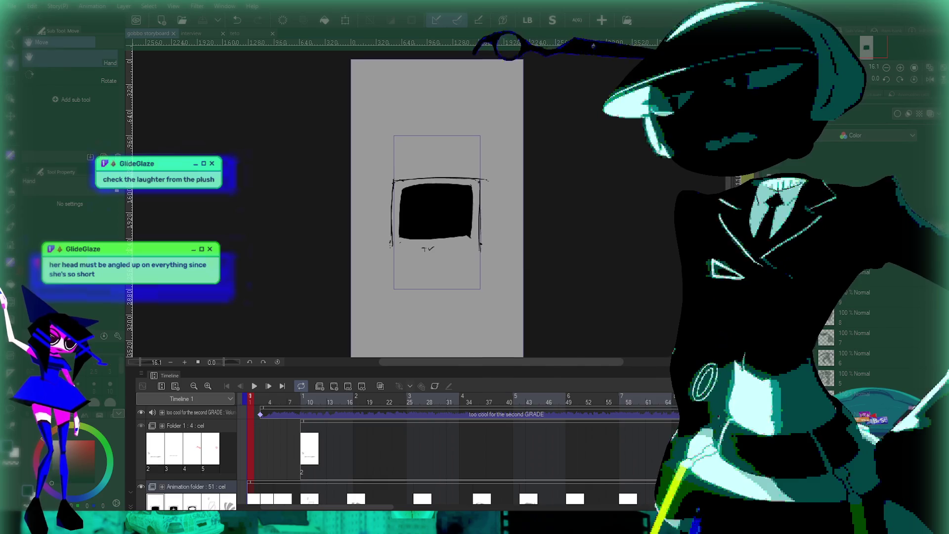
{"action": "scroll", "coordinate": [386, 170], "scroll_direction": "up", "scroll_amount": 4}
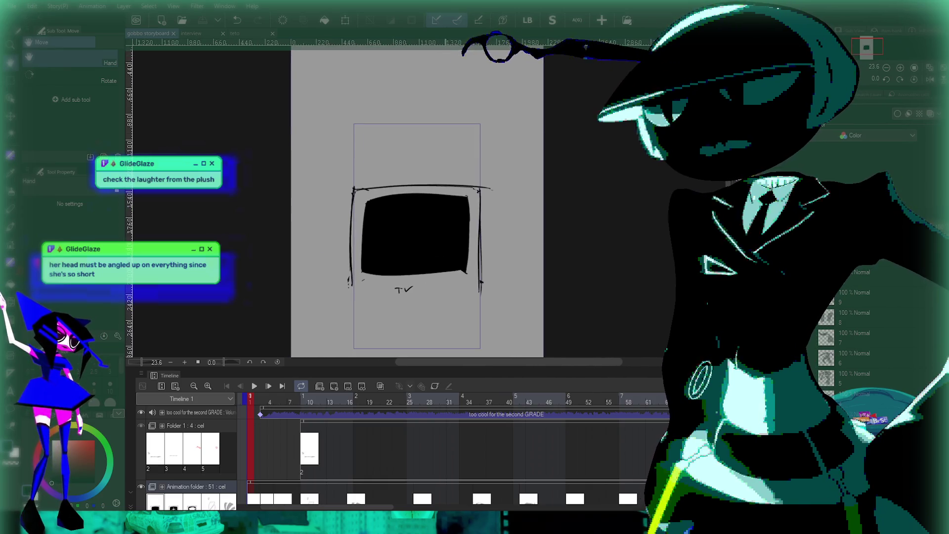
{"action": "scroll", "coordinate": [336, 123], "scroll_direction": "up", "scroll_amount": 3}
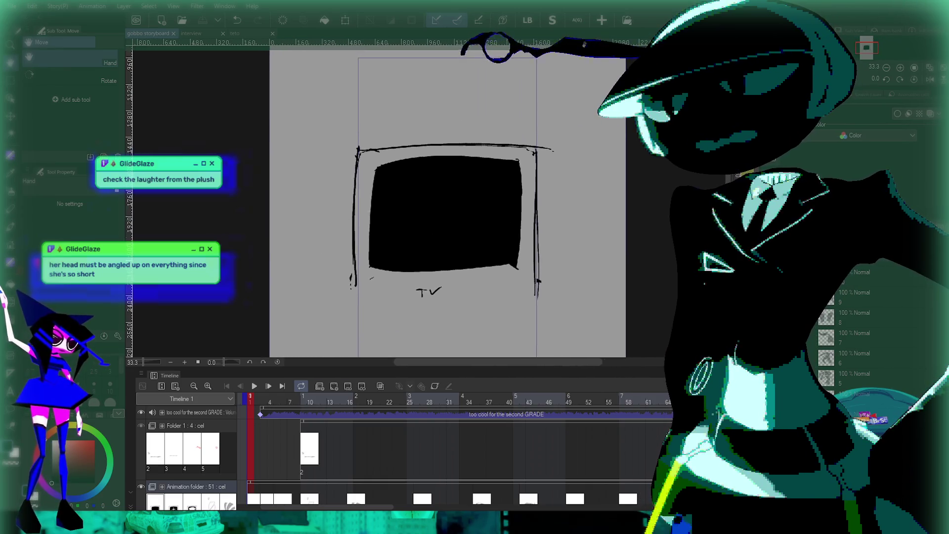
{"action": "scroll", "coordinate": [476, 199], "scroll_direction": "up", "scroll_amount": 1}
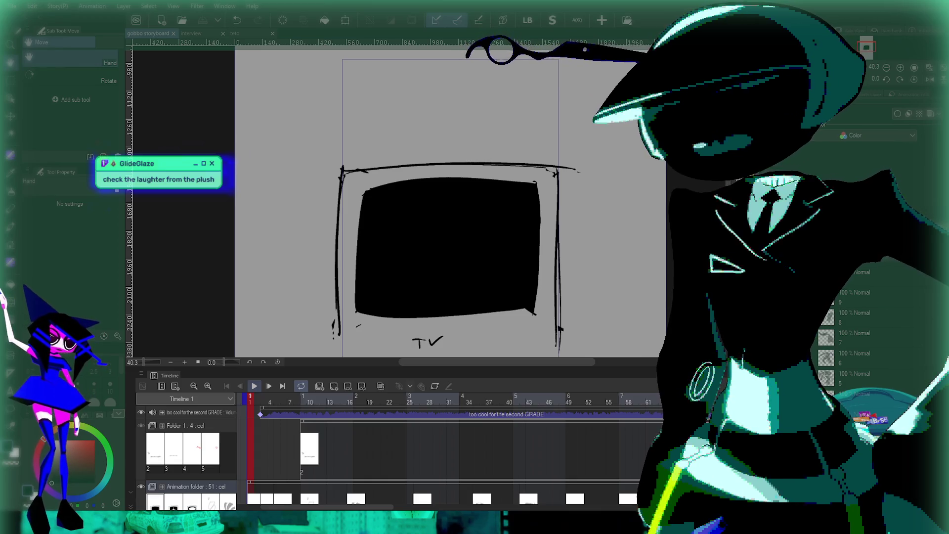
{"action": "key", "text": "Tab"}
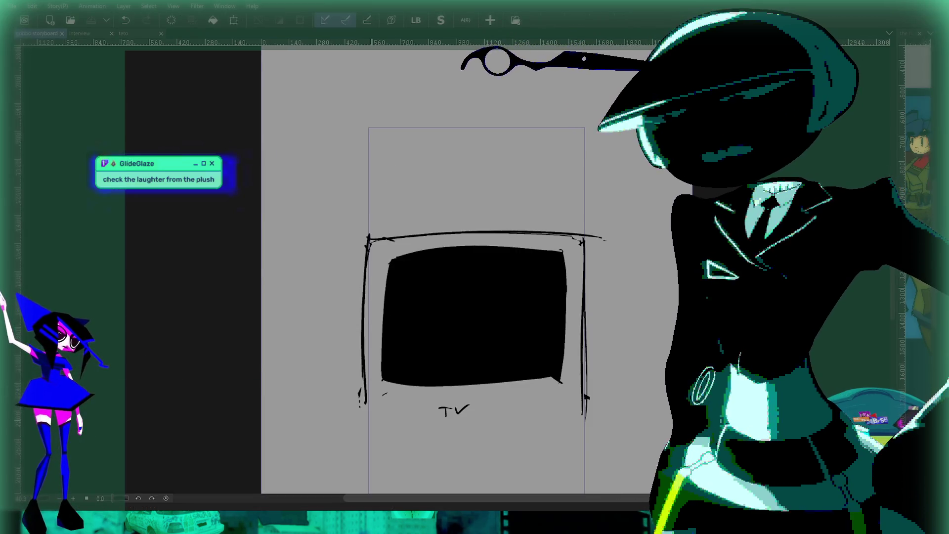
{"action": "key", "text": "Tab"}
{"action": "scroll", "coordinate": [353, 198], "scroll_direction": "down", "scroll_amount": 1}
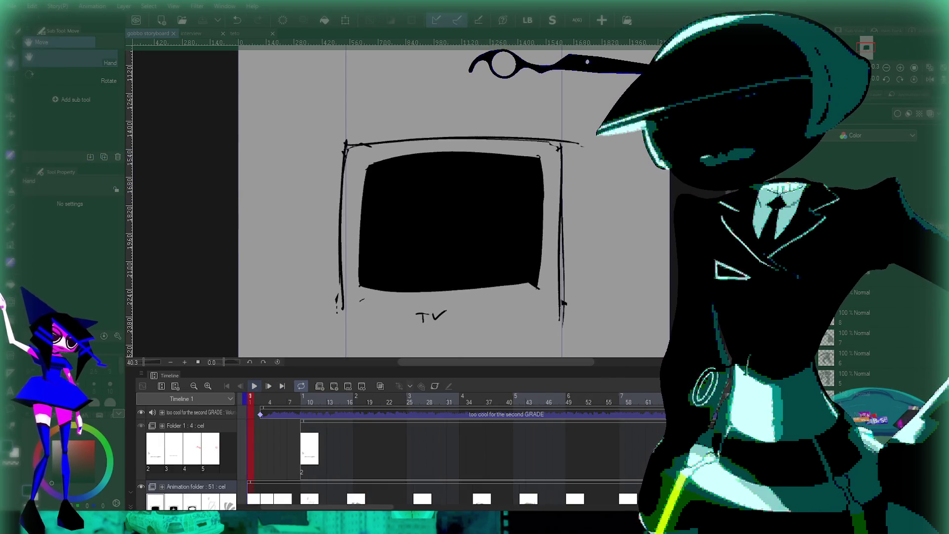
{"action": "left_click", "coordinate": [254, 386]}
{"action": "key", "text": "Tab"}
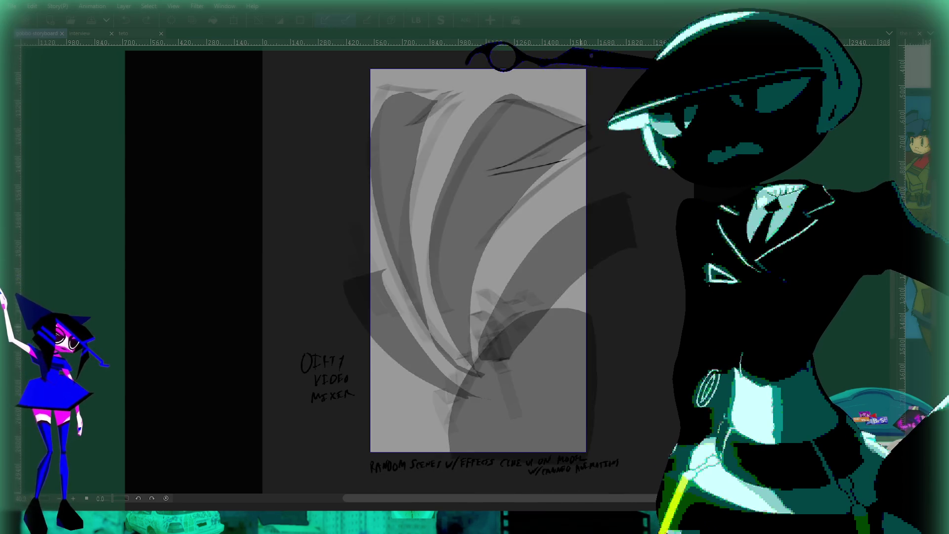
Step: Watch the animatic play through, then show the palettes and timeline again
{"action": "scroll", "coordinate": [597, 202], "scroll_direction": "up", "scroll_amount": 1}
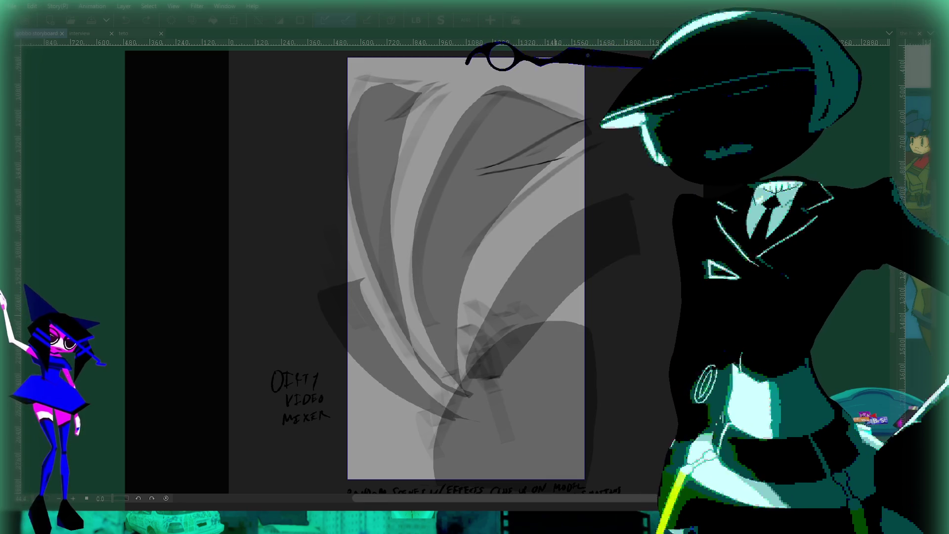
{"action": "key", "text": "Tab"}
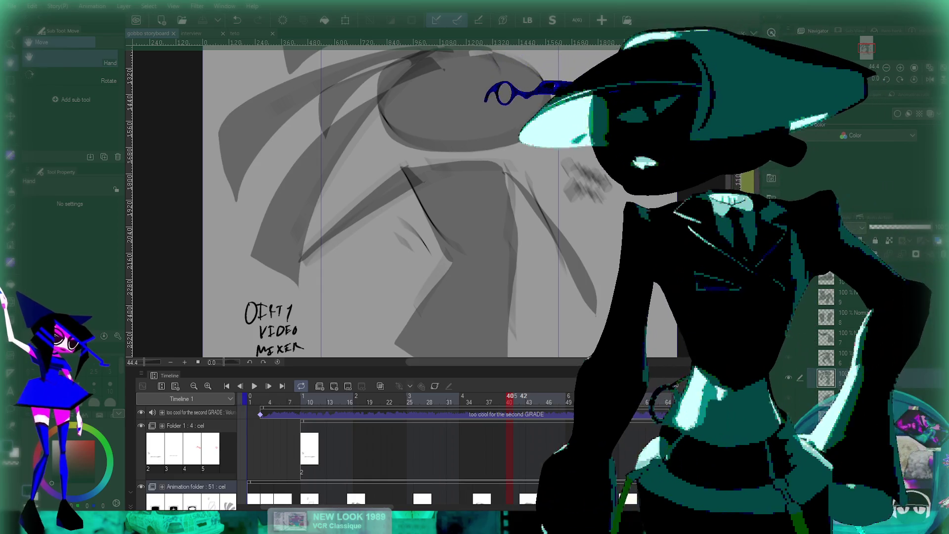
Step: Scale the TV sketch on cel 1a at frame 3 up to 140%
{"action": "scroll", "coordinate": [389, 445], "scroll_direction": "down", "scroll_amount": 3}
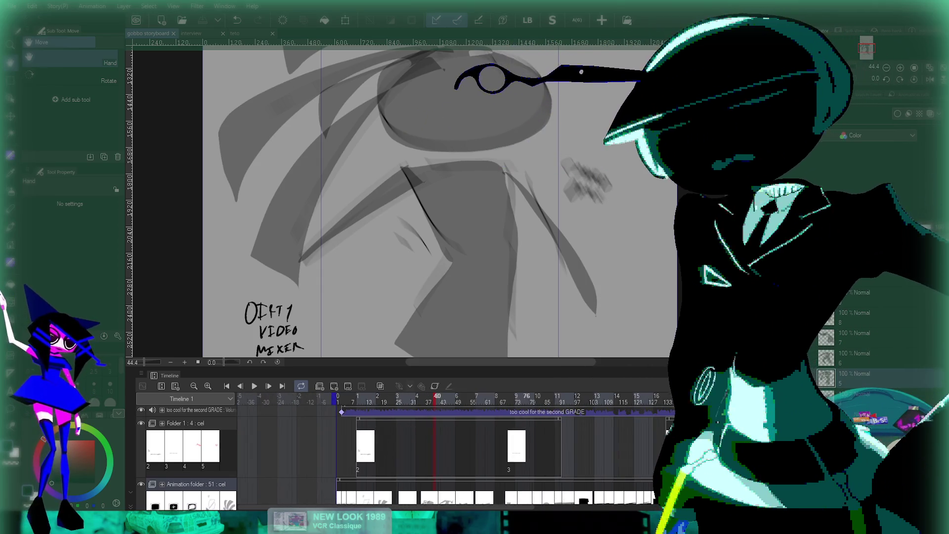
{"action": "scroll", "coordinate": [389, 445], "scroll_direction": "down", "scroll_amount": 2}
{"action": "scroll", "coordinate": [389, 445], "scroll_direction": "up", "scroll_amount": 3}
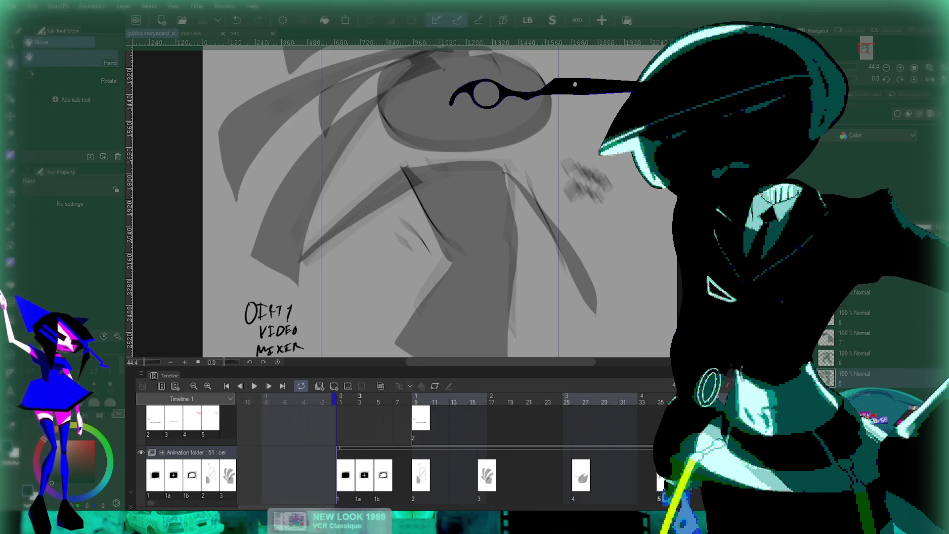
{"action": "left_click", "coordinate": [360, 398]}
{"action": "scroll", "coordinate": [503, 203], "scroll_direction": "down", "scroll_amount": 3}
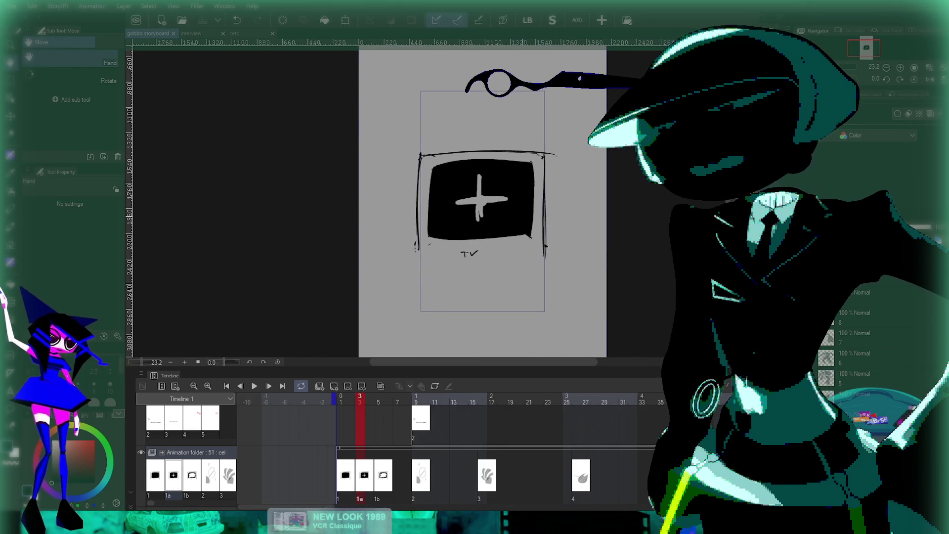
{"action": "left_click_drag", "start_coordinate": [502, 204], "coordinate": [487, 215]}
{"action": "key", "text": "ctrl+t"}
{"action": "left_click_drag", "start_coordinate": [542, 273], "coordinate": [573, 296]}
{"action": "key", "text": "Return"}
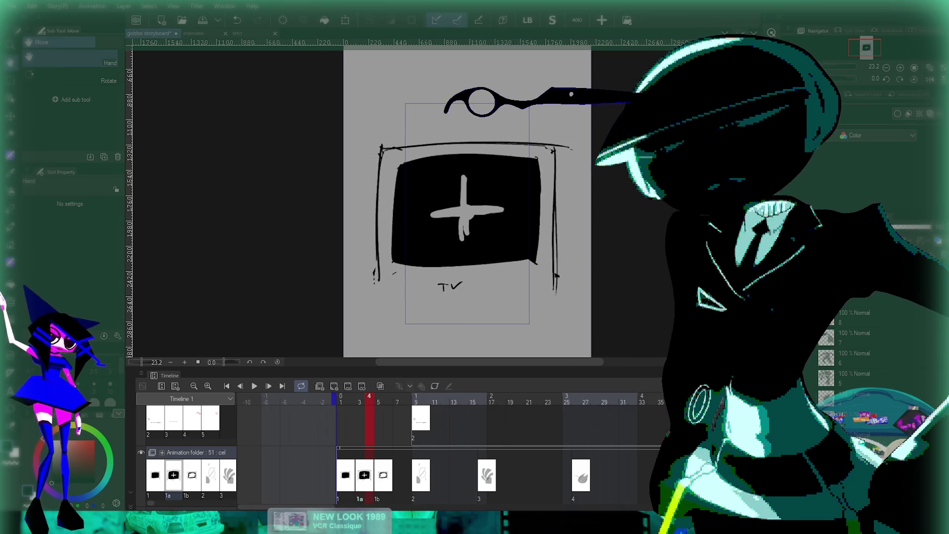
Step: Enlarge the jagged TV drawing on cel 1b to about 201%
{"action": "key", "text": "Right"}
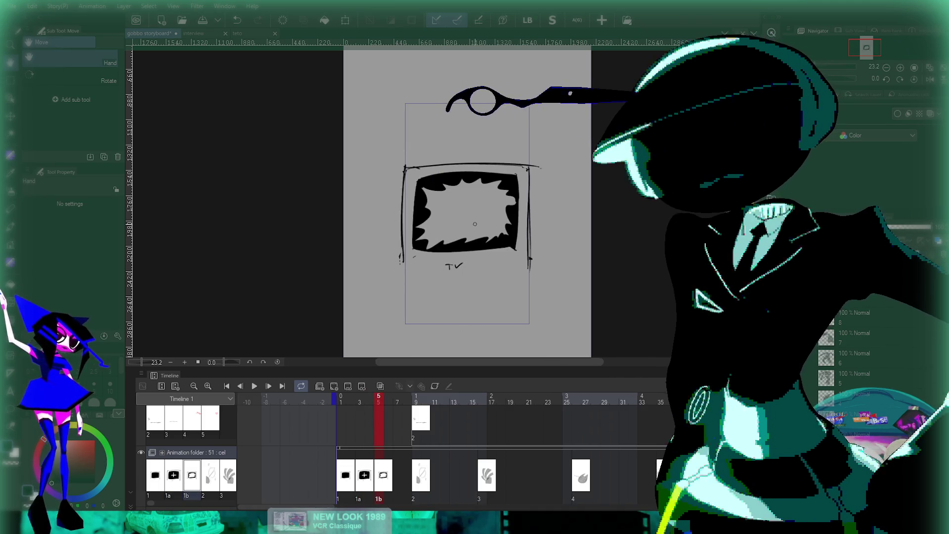
{"action": "key", "text": "ctrl+t"}
{"action": "left_click_drag", "start_coordinate": [470, 163], "coordinate": [471, 105]}
{"action": "left_click_drag", "start_coordinate": [470, 272], "coordinate": [477, 327]}
{"action": "left_click", "coordinate": [460, 343]}
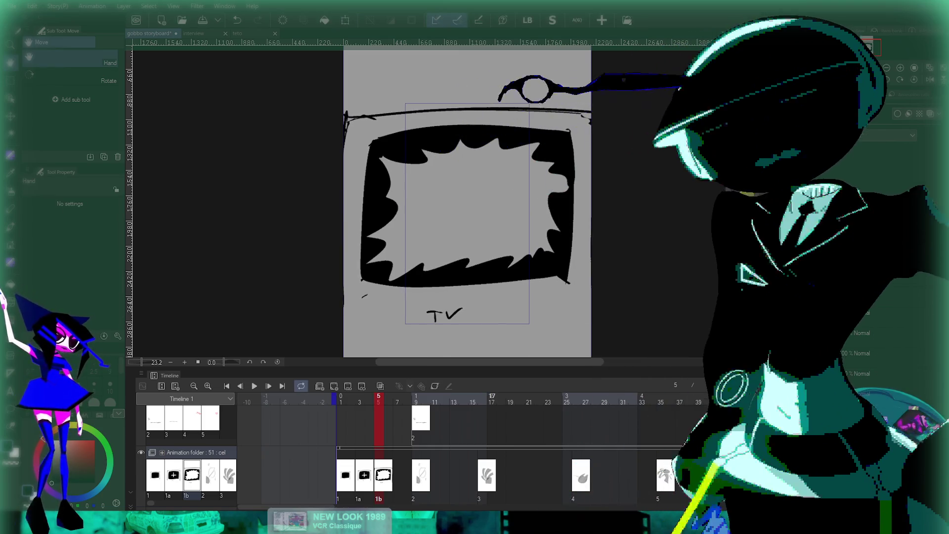
{"action": "scroll", "coordinate": [420, 445], "scroll_direction": "right", "scroll_amount": 15}
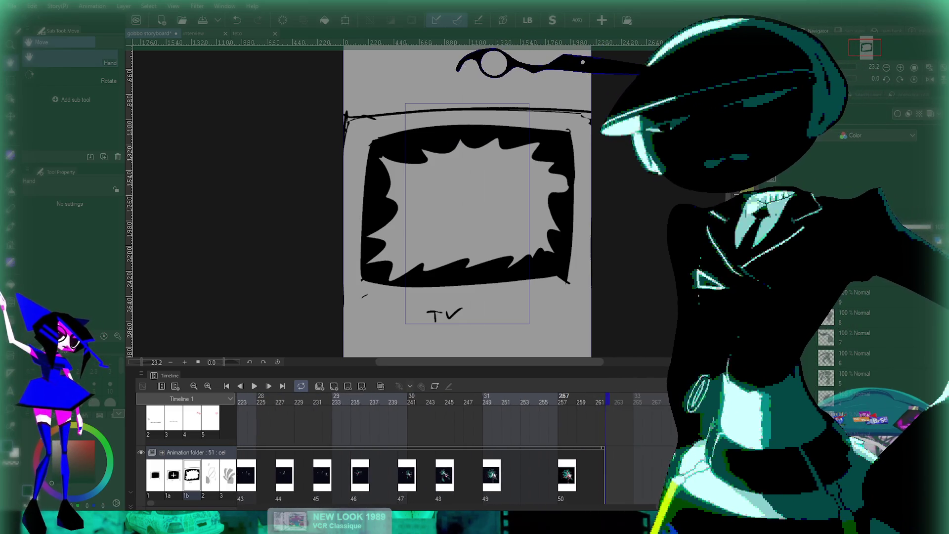
Step: Move cel 50 to frame 257, assign cel 1b to frame 259 and 1a to 260, then loop-play
{"action": "left_click", "coordinate": [572, 398]}
{"action": "left_click_drag", "start_coordinate": [567, 475], "coordinate": [558, 475]}
{"action": "key", "text": "Right"}
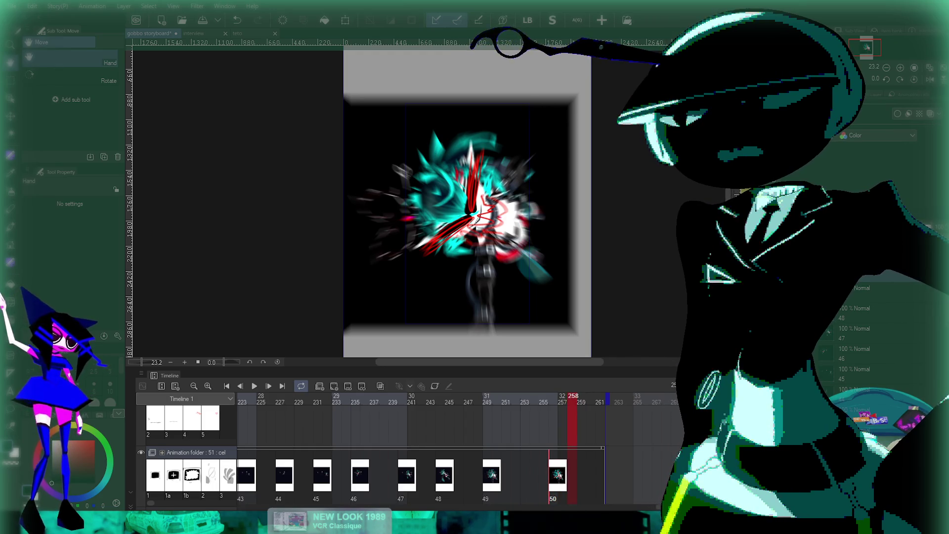
{"action": "key", "text": "Right"}
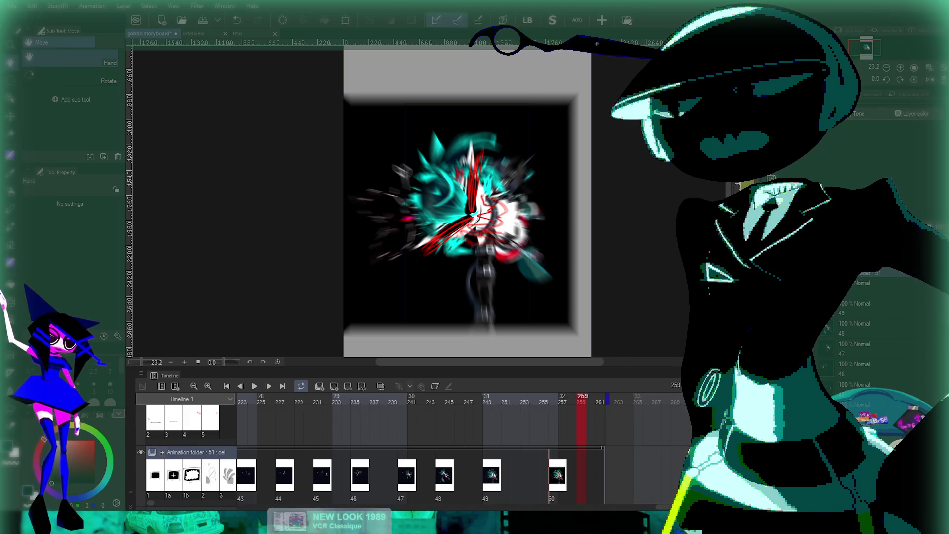
{"action": "left_click", "coordinate": [192, 475]}
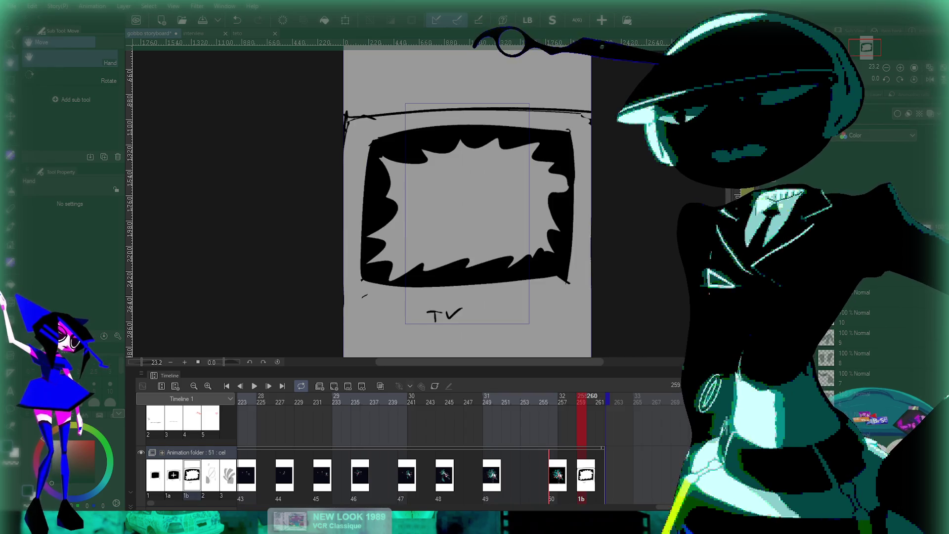
{"action": "key", "text": "Right"}
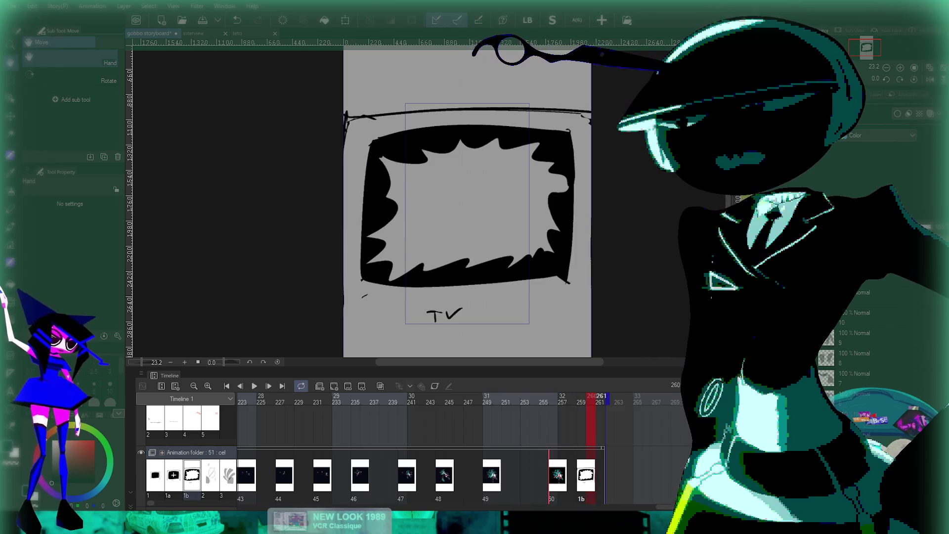
{"action": "left_click", "coordinate": [173, 475]}
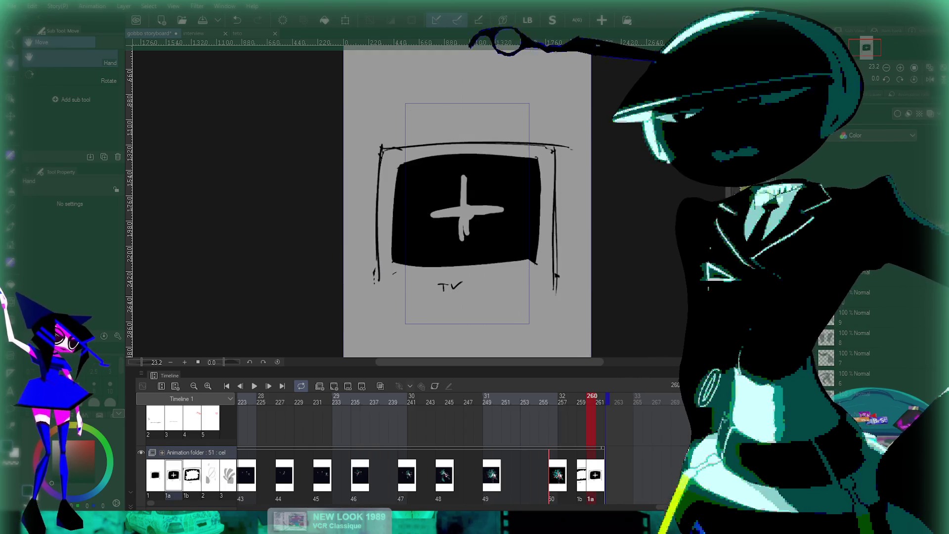
{"action": "key", "text": "space"}
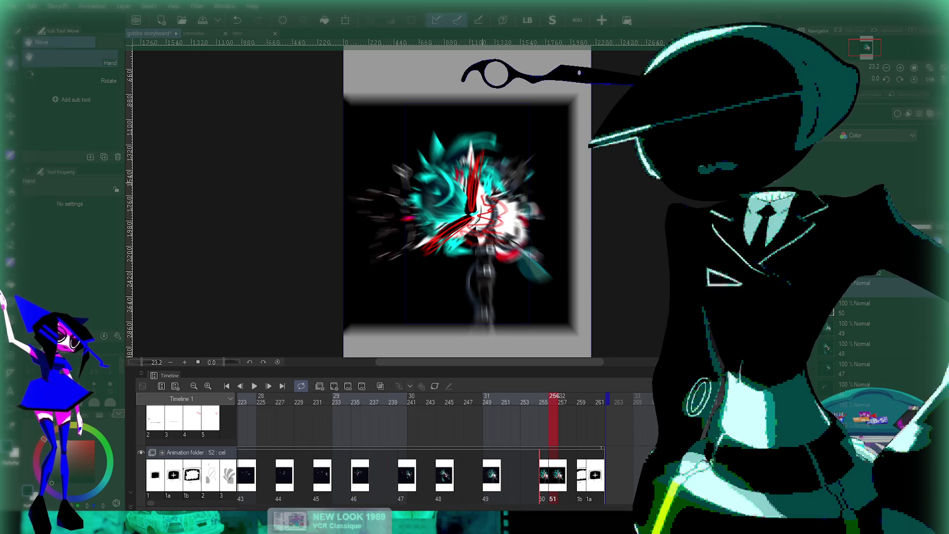
Step: Enlarge the first explosion render cel to 157% and nudge it slightly down
{"action": "key", "text": "ctrl+t"}
{"action": "scroll", "coordinate": [485, 207], "scroll_direction": "down", "scroll_amount": 2}
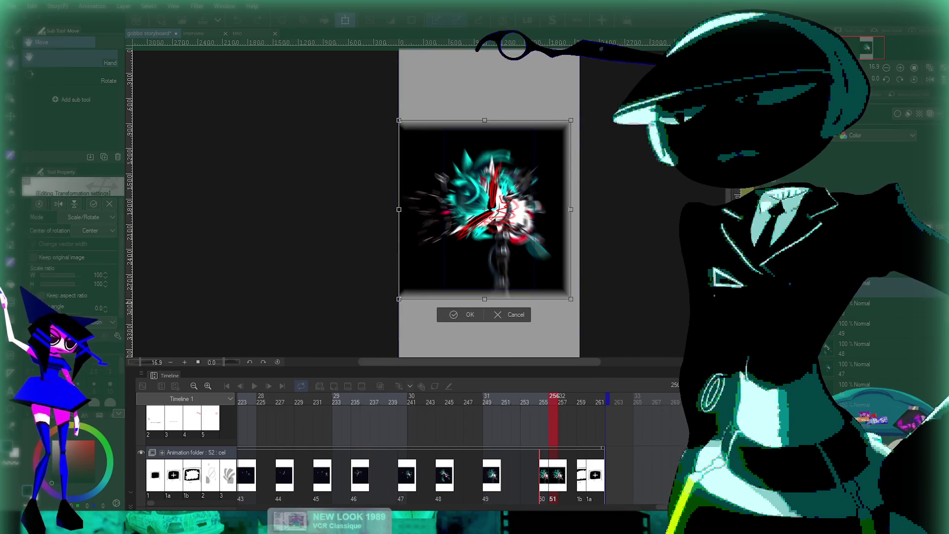
{"action": "left_click_drag", "start_coordinate": [572, 299], "coordinate": [597, 353]}
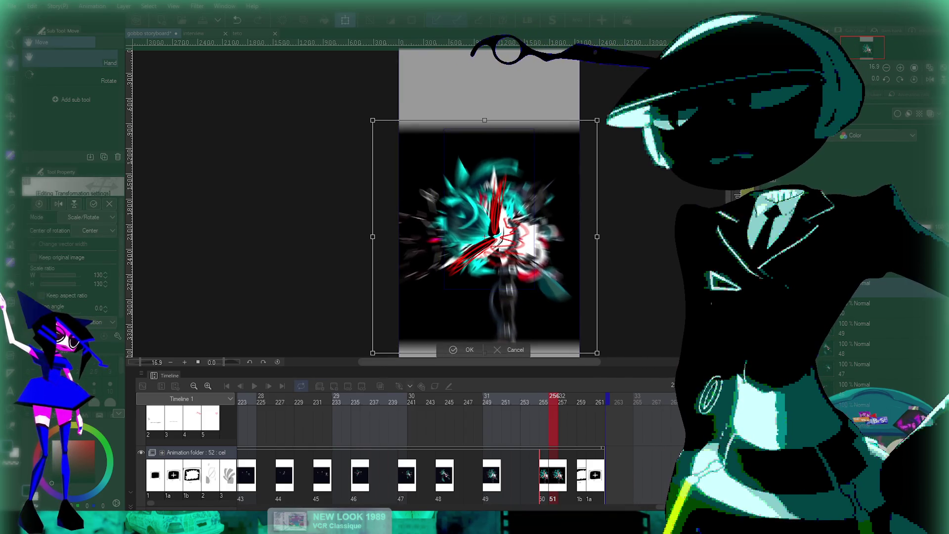
{"action": "left_click_drag", "start_coordinate": [485, 120], "coordinate": [485, 71]}
{"action": "left_click_drag", "start_coordinate": [484, 212], "coordinate": [485, 220]}
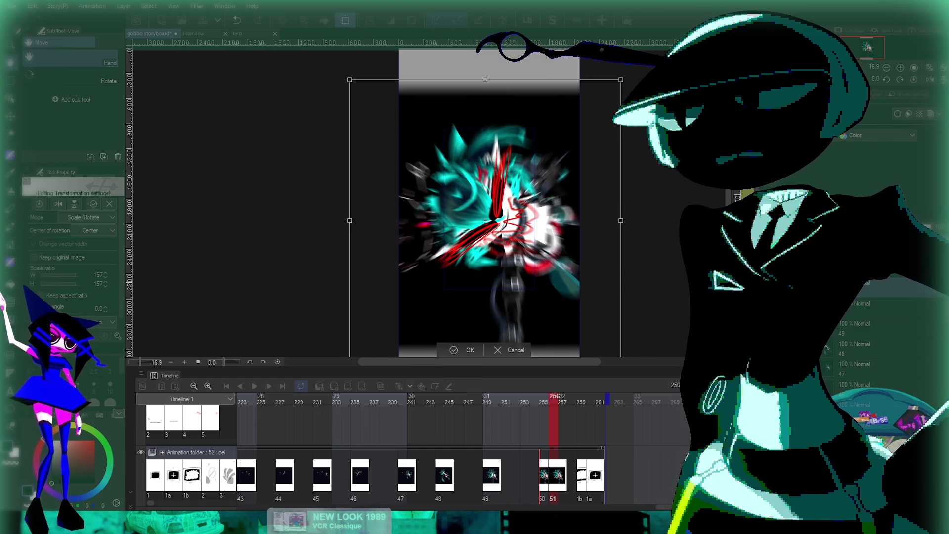
{"action": "scroll", "coordinate": [512, 248], "scroll_direction": "up", "scroll_amount": 1}
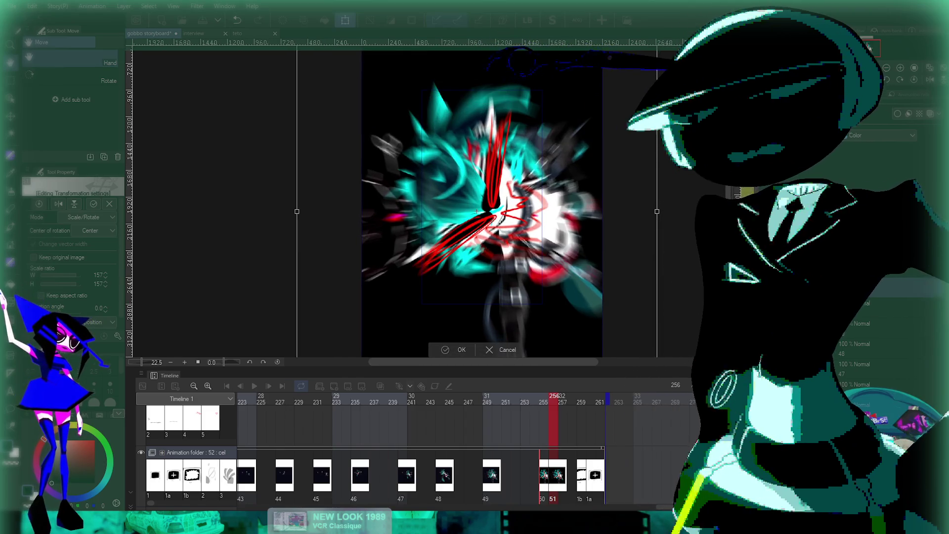
{"action": "key", "text": "Return"}
{"action": "scroll", "coordinate": [524, 212], "scroll_direction": "down", "scroll_amount": 2}
Step: Add cel 53 at frame 257 and enlarge its render past 117% to fill the frame
{"action": "key", "text": "ctrl+shift+n"}
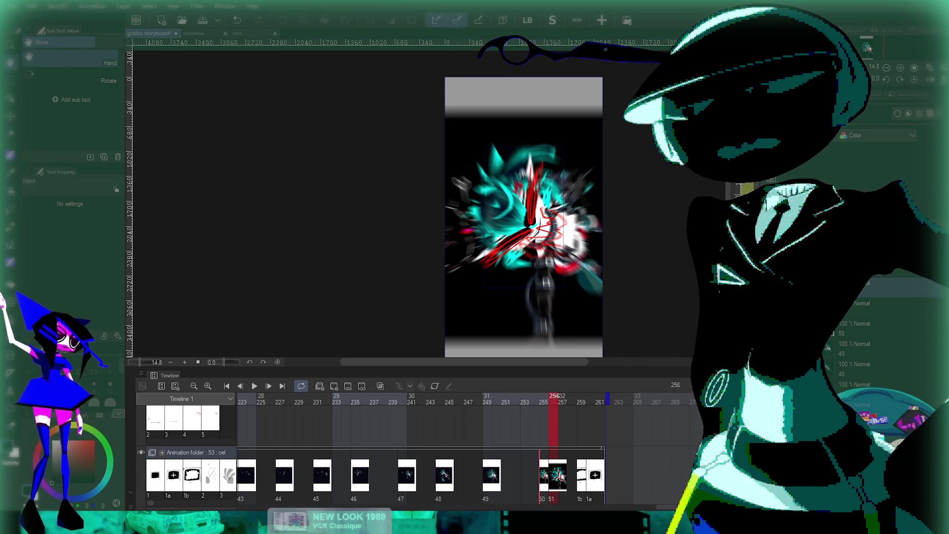
{"action": "key", "text": "Right"}
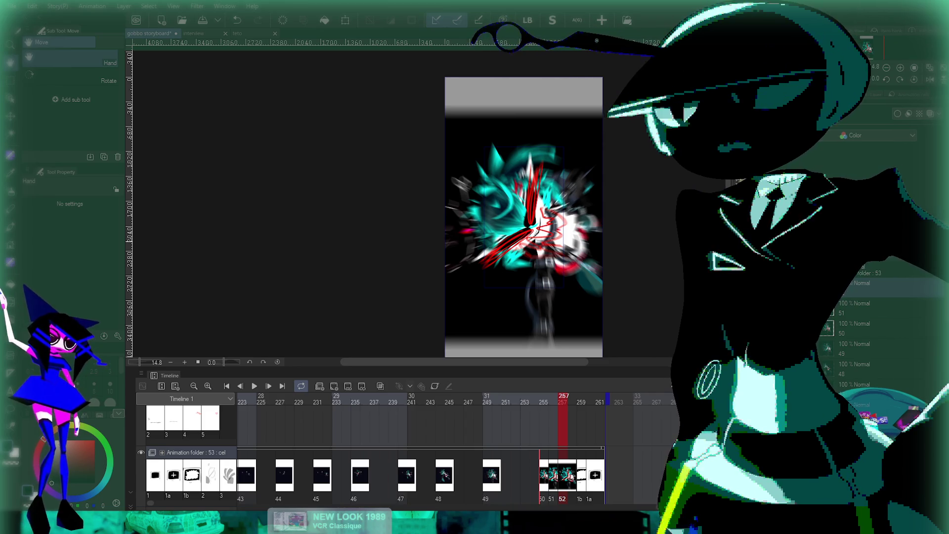
{"action": "key", "text": "ctrl+t"}
{"action": "left_click_drag", "start_coordinate": [521, 104], "coordinate": [520, 62]}
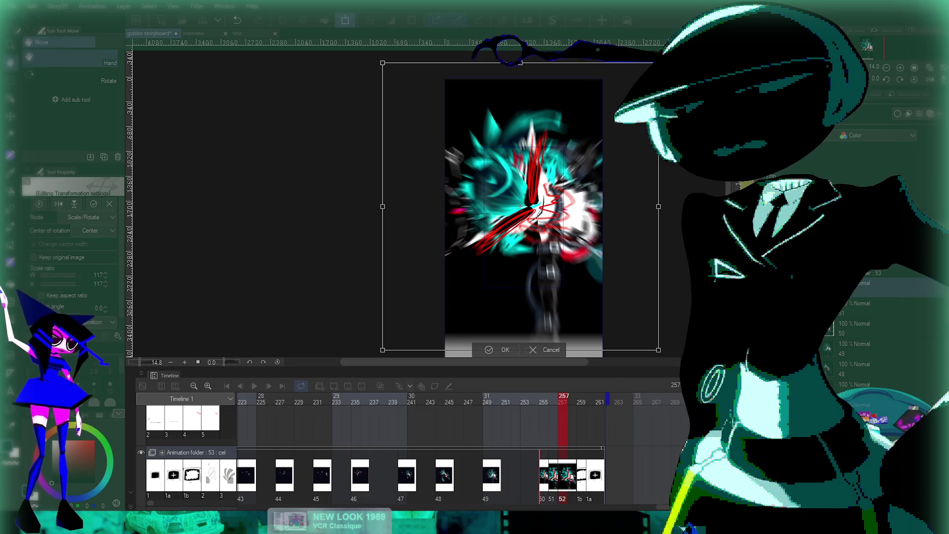
{"action": "scroll", "coordinate": [562, 287], "scroll_direction": "down", "scroll_amount": 2}
{"action": "left_click_drag", "start_coordinate": [533, 325], "coordinate": [534, 349]}
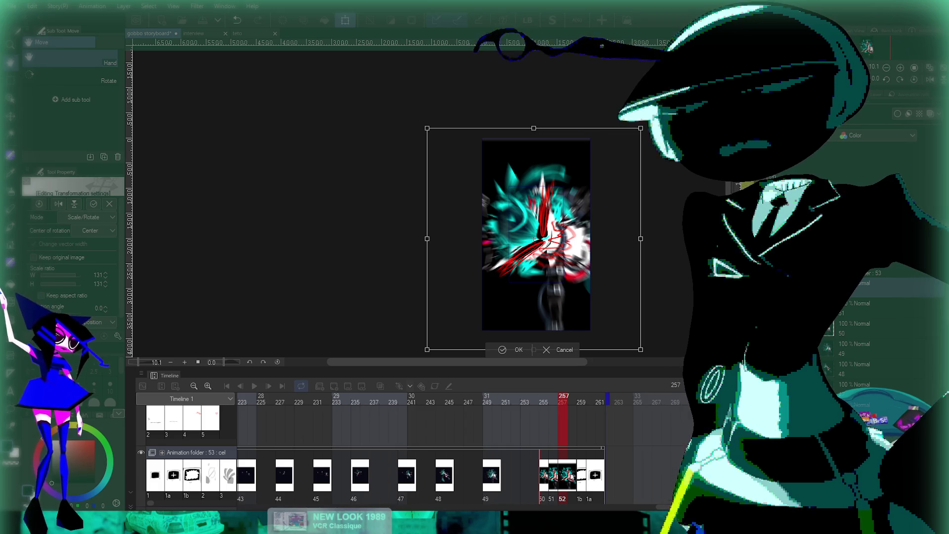
{"action": "key", "text": "Return"}
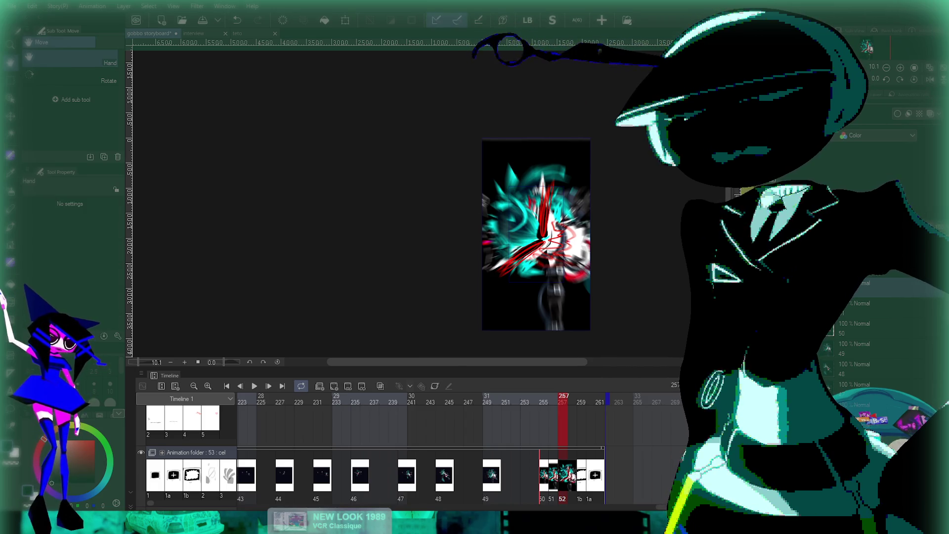
Step: Enlarge the next render cel to about 116%, then return to the animatic's first frame
{"action": "key", "text": "Right"}
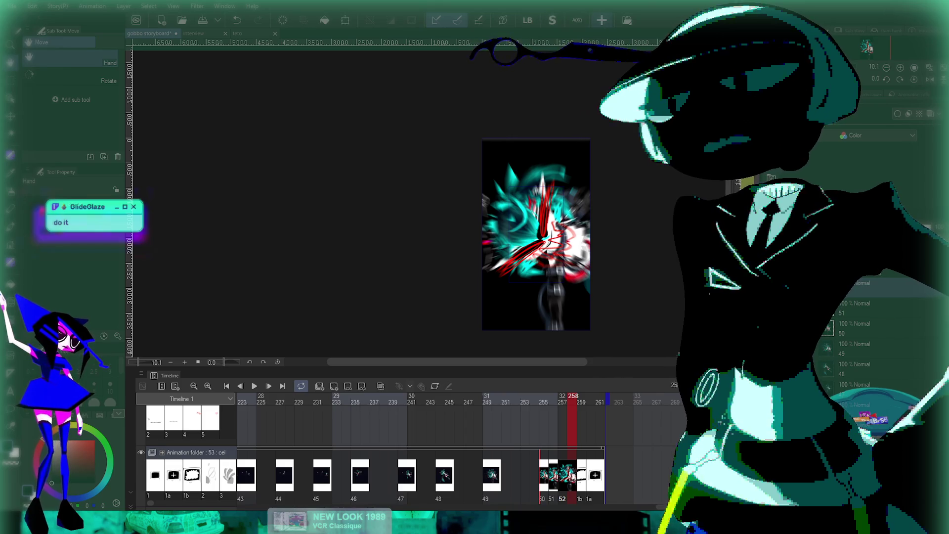
{"action": "scroll", "coordinate": [590, 236], "scroll_direction": "up", "scroll_amount": 2}
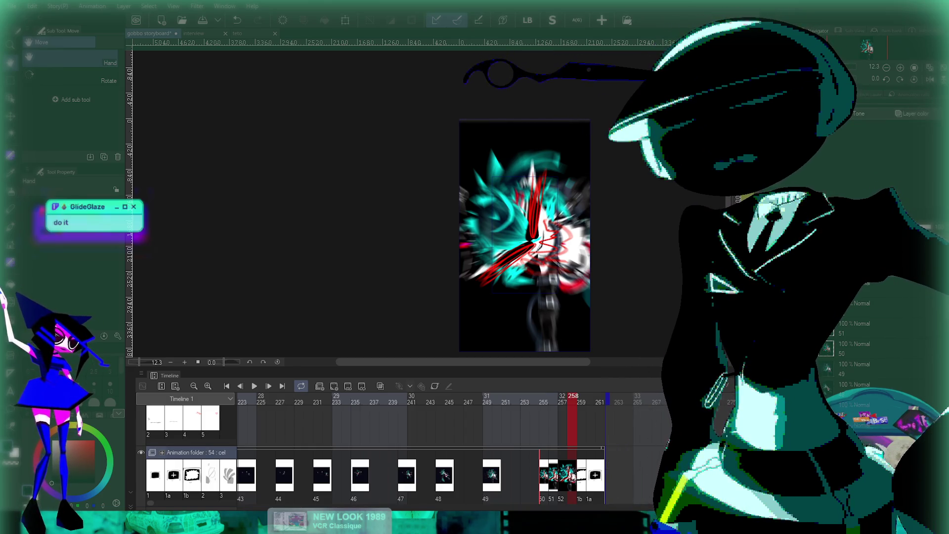
{"action": "key", "text": "Right"}
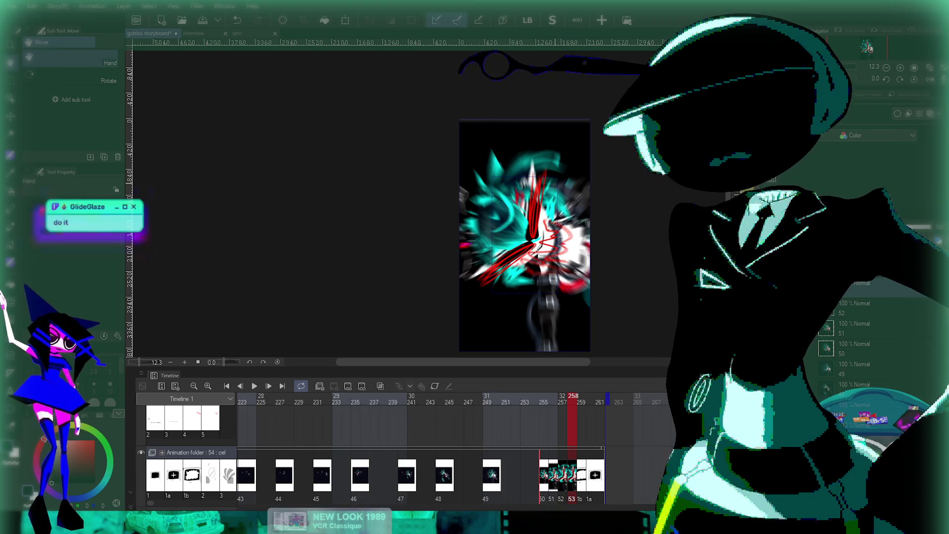
{"action": "key", "text": "ctrl+shift+t"}
{"action": "left_click_drag", "start_coordinate": [393, 241], "coordinate": [371, 240]}
{"action": "scroll", "coordinate": [524, 227], "scroll_direction": "down", "scroll_amount": 2}
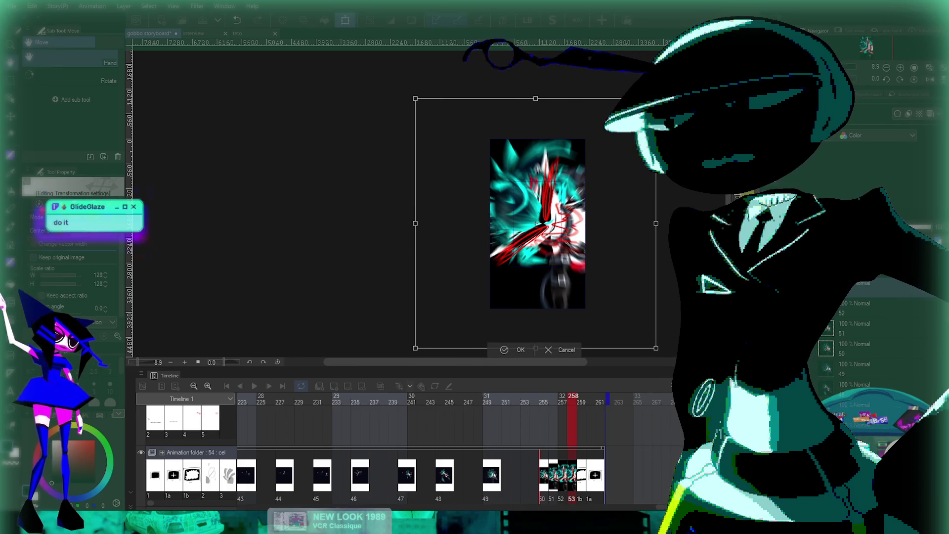
{"action": "key", "text": "Return"}
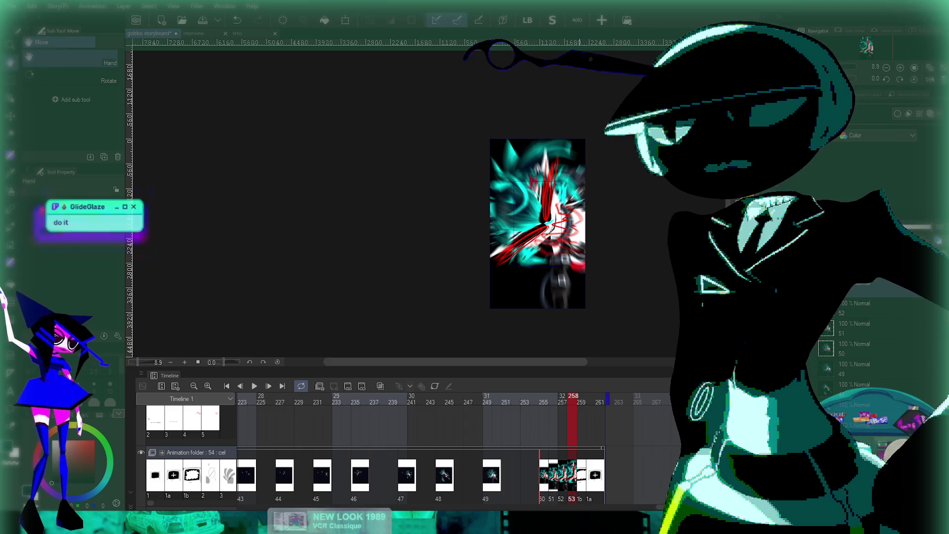
{"action": "scroll", "coordinate": [534, 223], "scroll_direction": "up", "scroll_amount": 3}
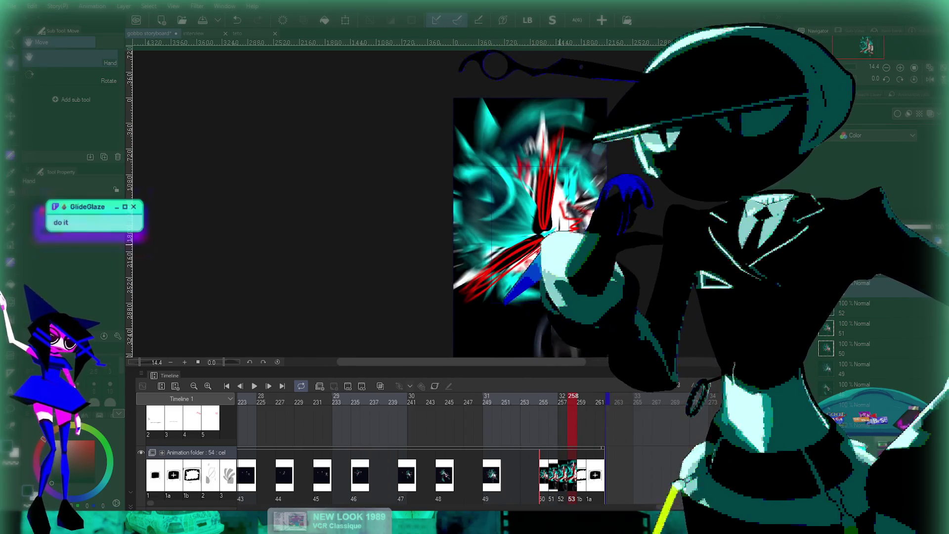
{"action": "scroll", "coordinate": [534, 223], "scroll_direction": "up", "scroll_amount": 3}
{"action": "scroll", "coordinate": [534, 222], "scroll_direction": "down", "scroll_amount": 4}
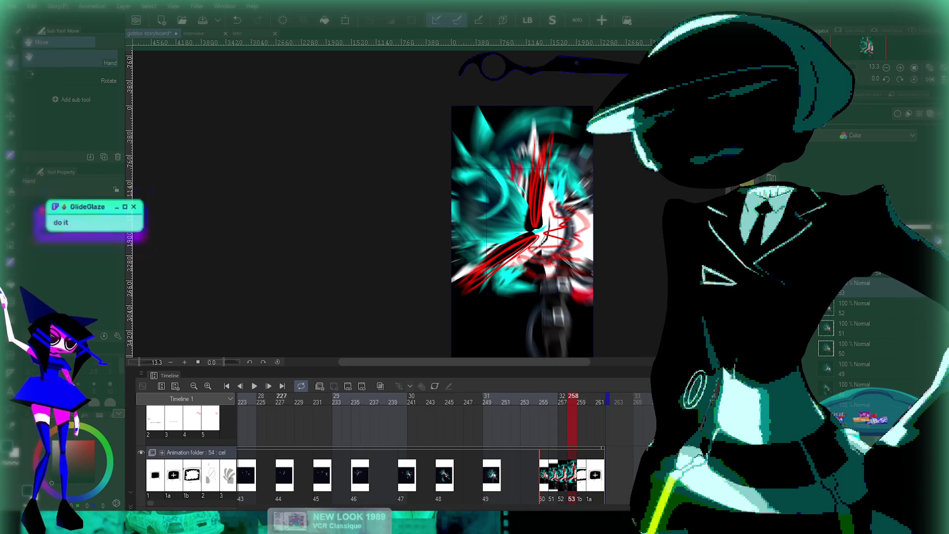
{"action": "left_click", "coordinate": [226, 386]}
{"action": "scroll", "coordinate": [544, 251], "scroll_direction": "up", "scroll_amount": 2}
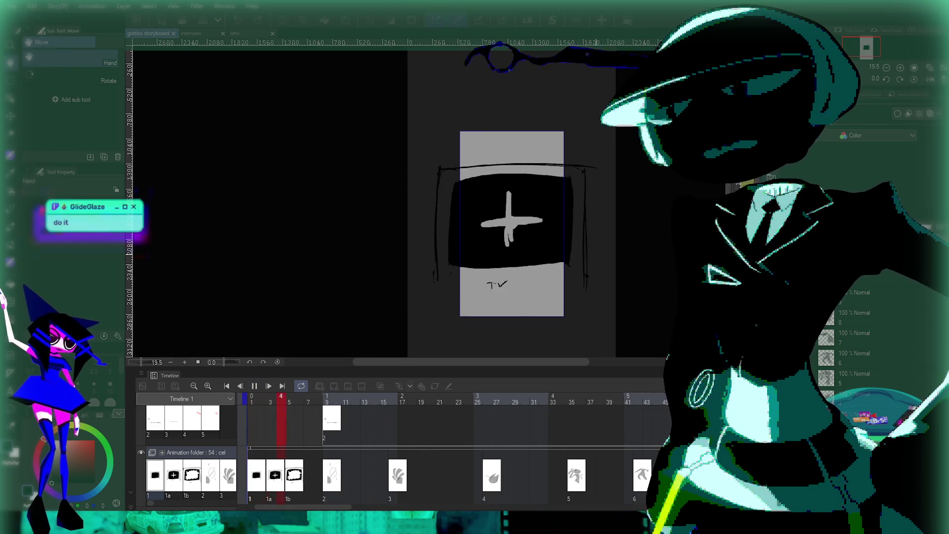
Step: Review the animatic full-screen with palettes hidden, then bring the palettes and timeline back
{"action": "key", "text": "Tab"}
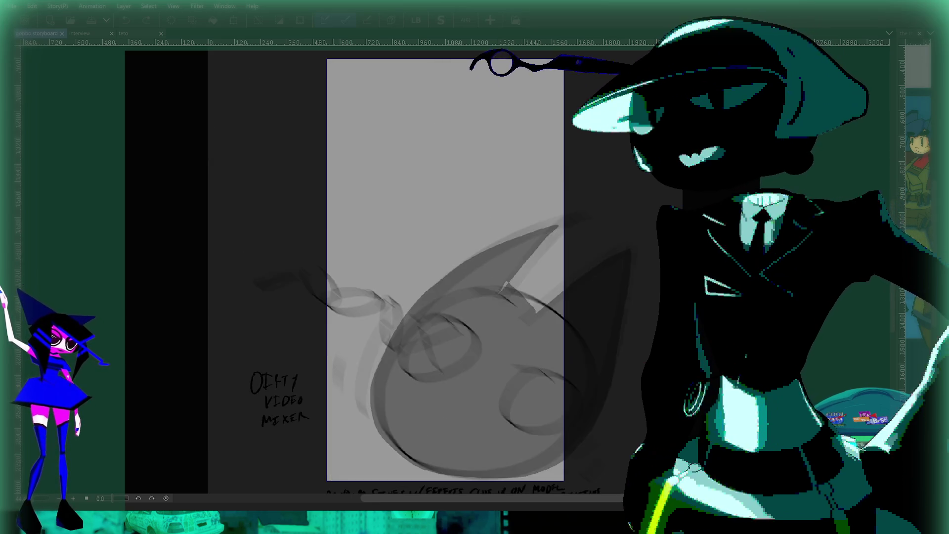
{"action": "key", "text": "Tab"}
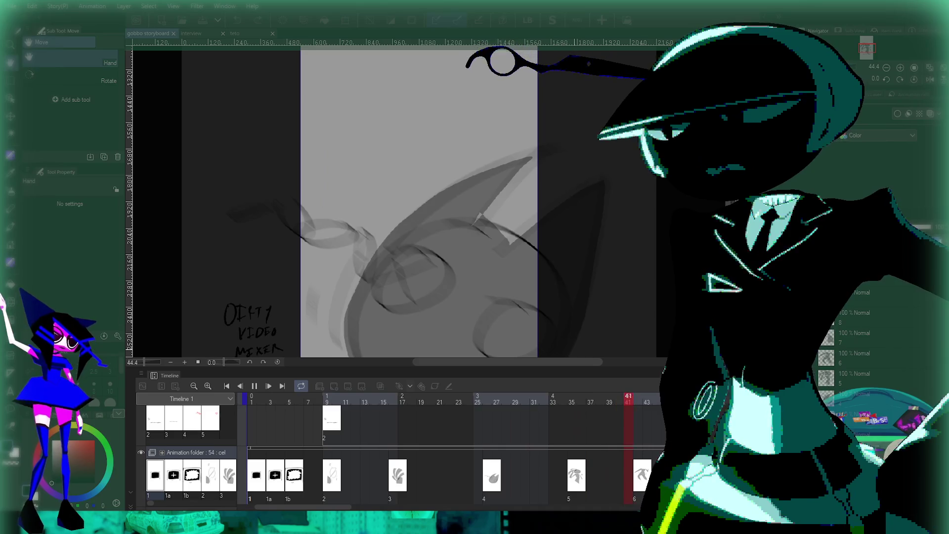
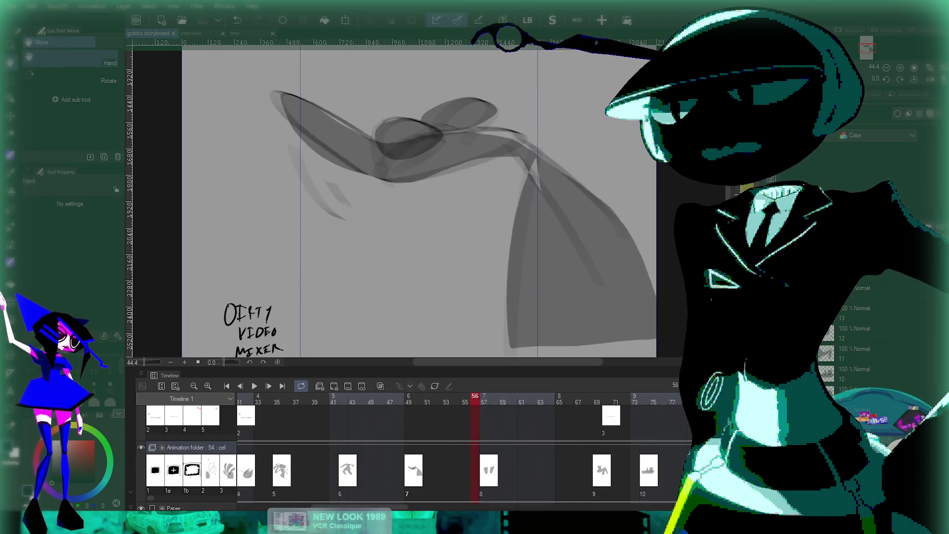
Step: Move the playhead to the 'montage of poses set to beat' cel and frame that storyboard page on the canvas
{"action": "scroll", "coordinate": [389, 459], "scroll_direction": "down", "scroll_amount": 3}
{"action": "scroll", "coordinate": [388, 459], "scroll_direction": "up", "scroll_amount": 2}
{"action": "scroll", "coordinate": [430, 460], "scroll_direction": "right", "scroll_amount": 5}
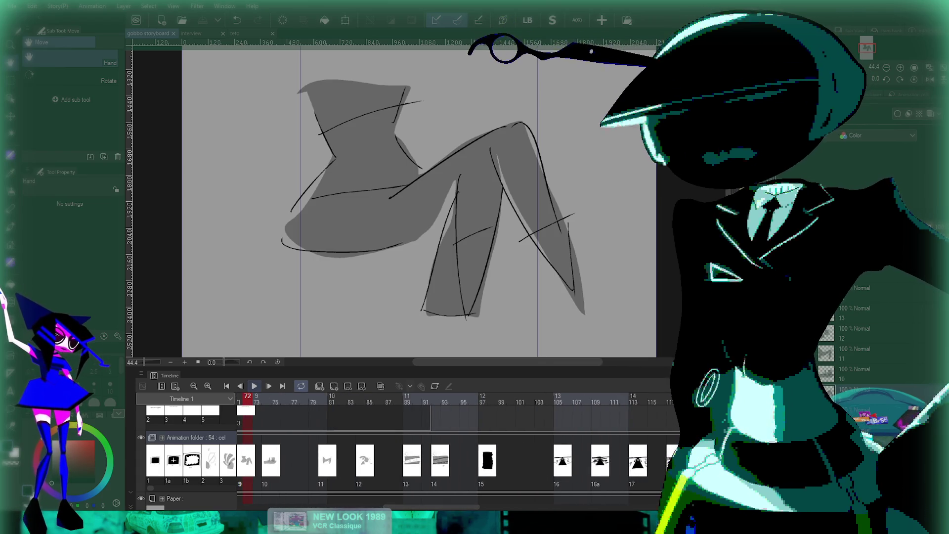
{"action": "left_click", "coordinate": [285, 398]}
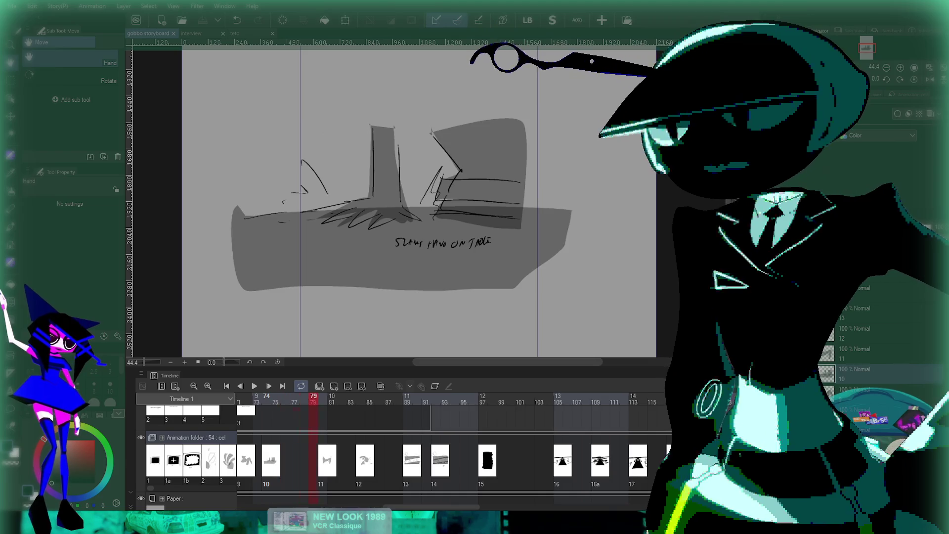
{"action": "scroll", "coordinate": [419, 203], "scroll_direction": "down", "scroll_amount": 8}
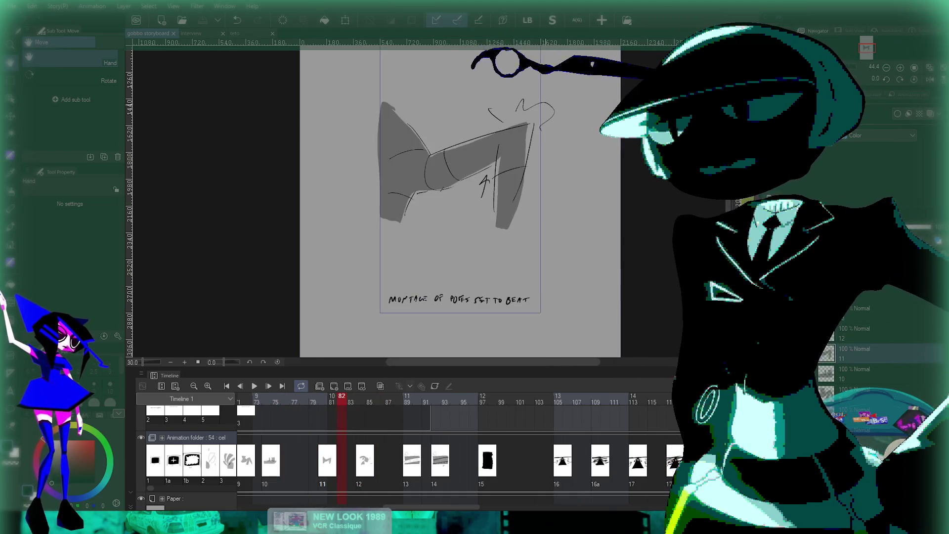
{"action": "left_click_drag", "start_coordinate": [475, 316], "coordinate": [474, 148]}
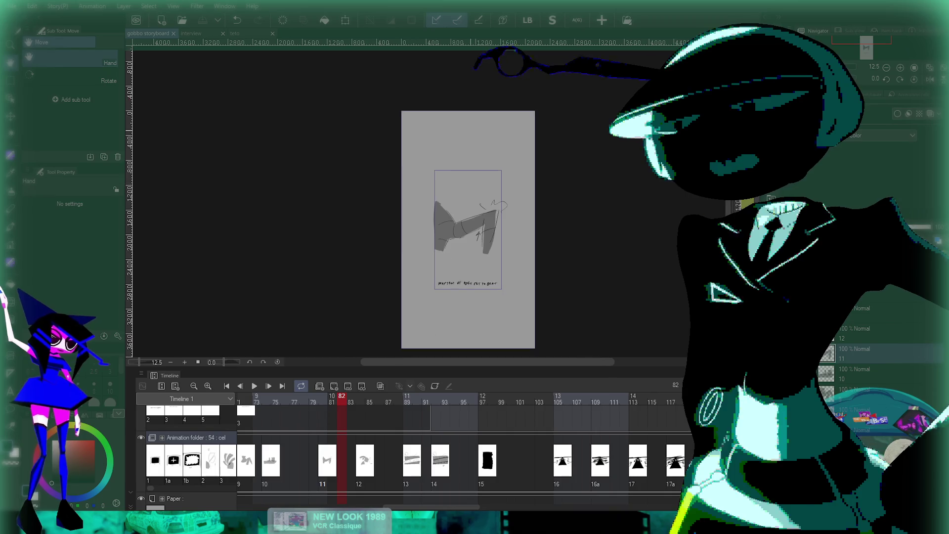
{"action": "scroll", "coordinate": [470, 198], "scroll_direction": "up", "scroll_amount": 8}
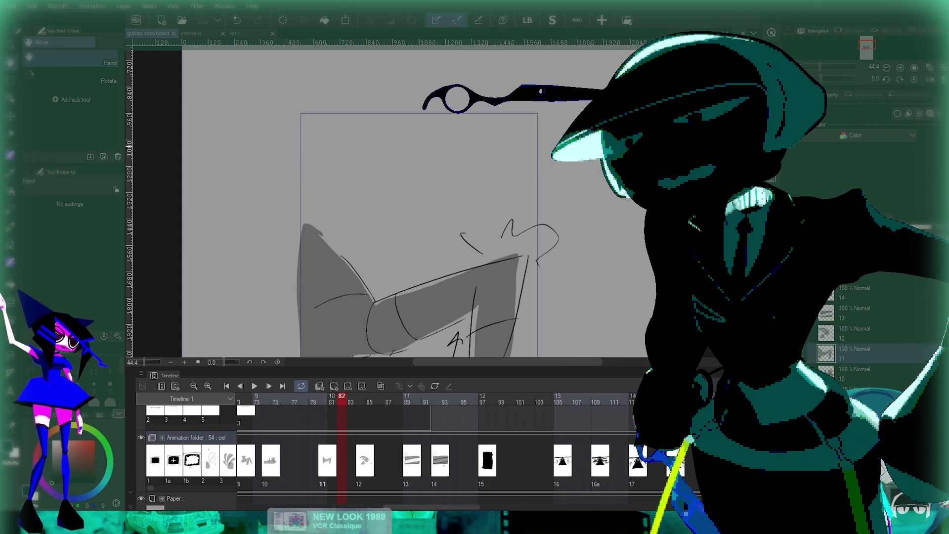
Step: With the Pen, sketch the head circle, ears and an arc over the head, redoing stray strokes
{"action": "key", "text": "p"}
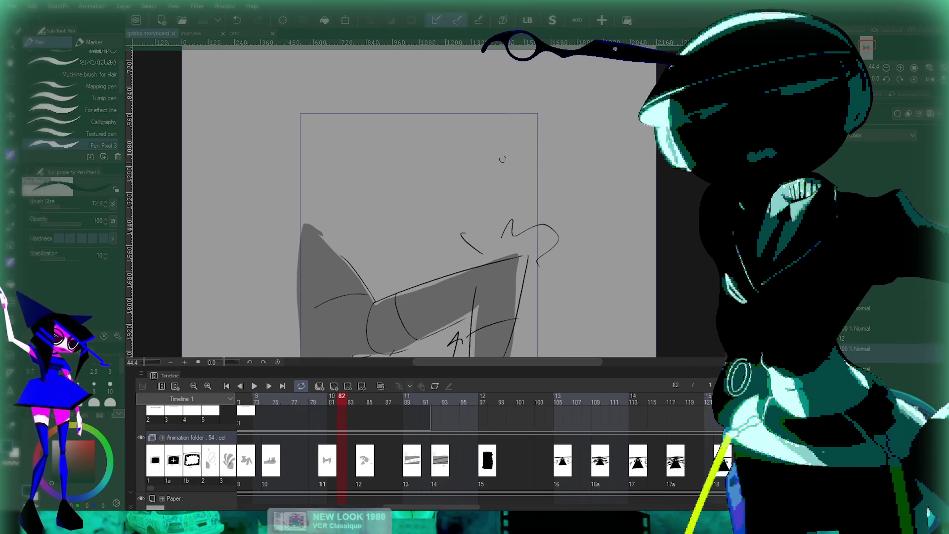
{"action": "mouse_move", "coordinate": [405, 167]}
{"action": "left_mouse_down"}
{"action": "mouse_move", "coordinate": [435, 151]}
{"action": "mouse_move", "coordinate": [403, 234]}
{"action": "mouse_move", "coordinate": [467, 217]}
{"action": "left_mouse_up"}
{"action": "key", "text": "ctrl+z"}
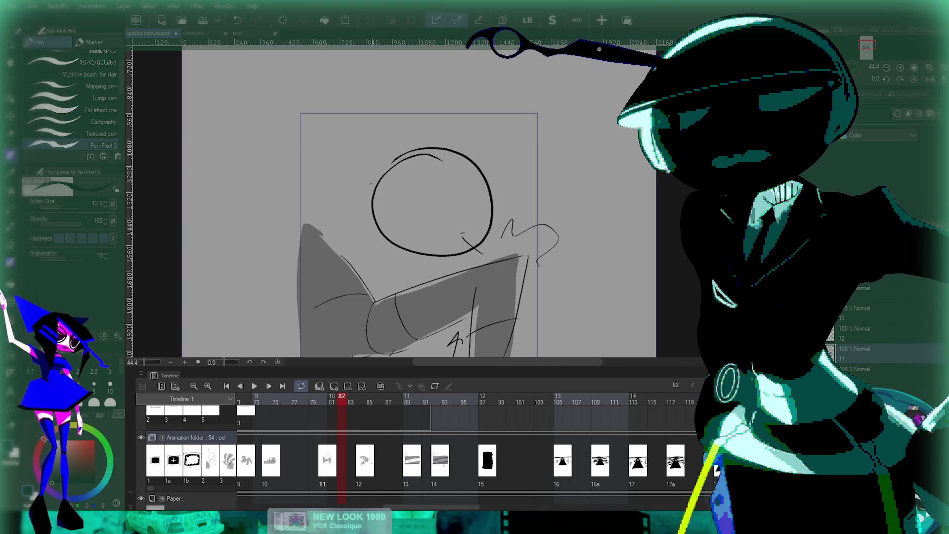
{"action": "left_click_drag", "start_coordinate": [316, 187], "coordinate": [378, 207]}
{"action": "key", "text": "ctrl+z"}
{"action": "mouse_move", "coordinate": [326, 168]}
{"action": "left_mouse_down"}
{"action": "mouse_move", "coordinate": [375, 225]}
{"action": "mouse_move", "coordinate": [383, 173]}
{"action": "left_mouse_up"}
{"action": "left_click_drag", "start_coordinate": [447, 151], "coordinate": [376, 145]}
Step: Add the crossed eye, then recentre the head sketch and zoom out
{"action": "left_click_drag", "start_coordinate": [406, 175], "coordinate": [415, 172]}
{"action": "key", "text": "ctrl+z"}
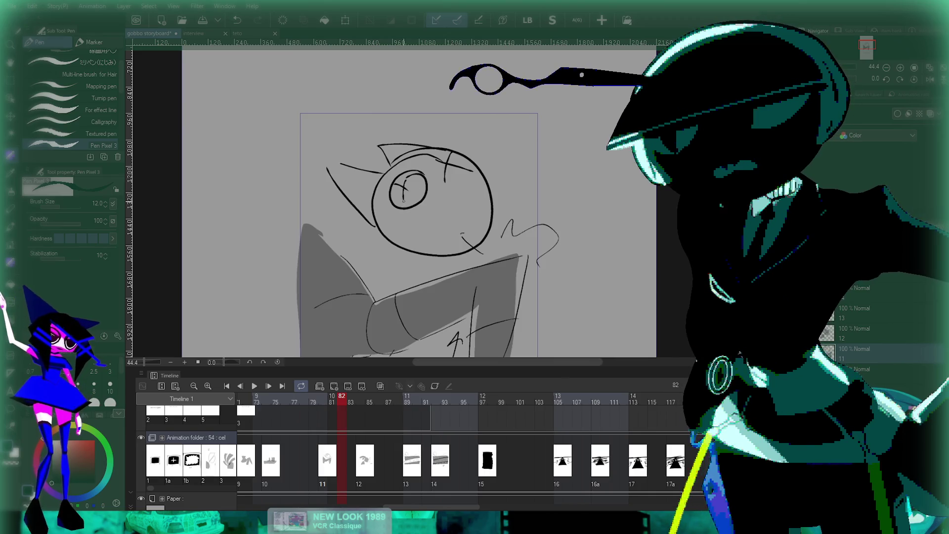
{"action": "scroll", "coordinate": [433, 210], "scroll_direction": "down", "scroll_amount": 5}
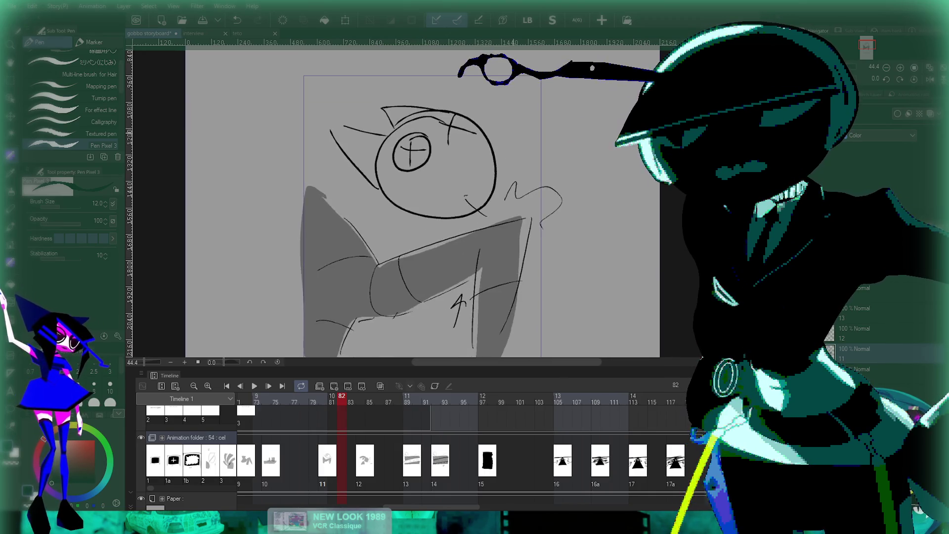
{"action": "scroll", "coordinate": [504, 170], "scroll_direction": "up", "scroll_amount": 5}
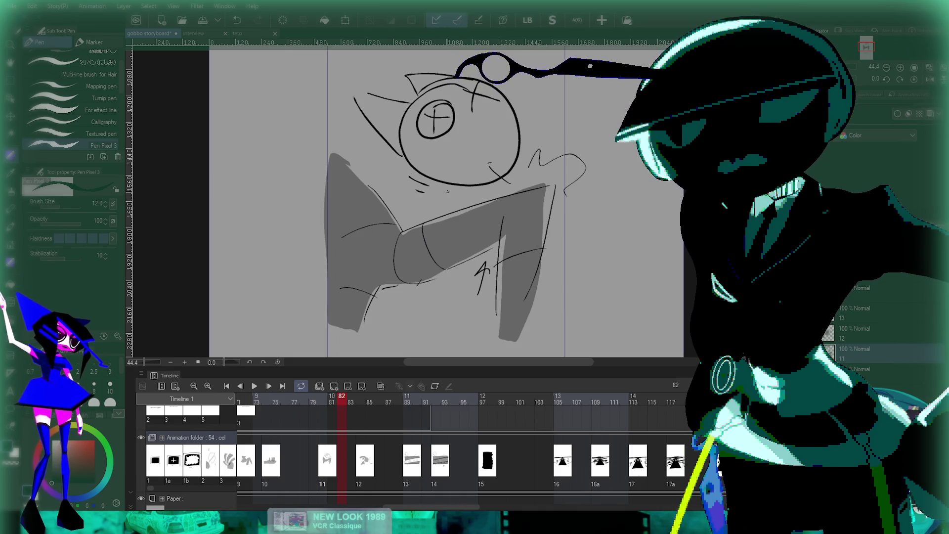
{"action": "left_click_drag", "start_coordinate": [527, 147], "coordinate": [513, 169]}
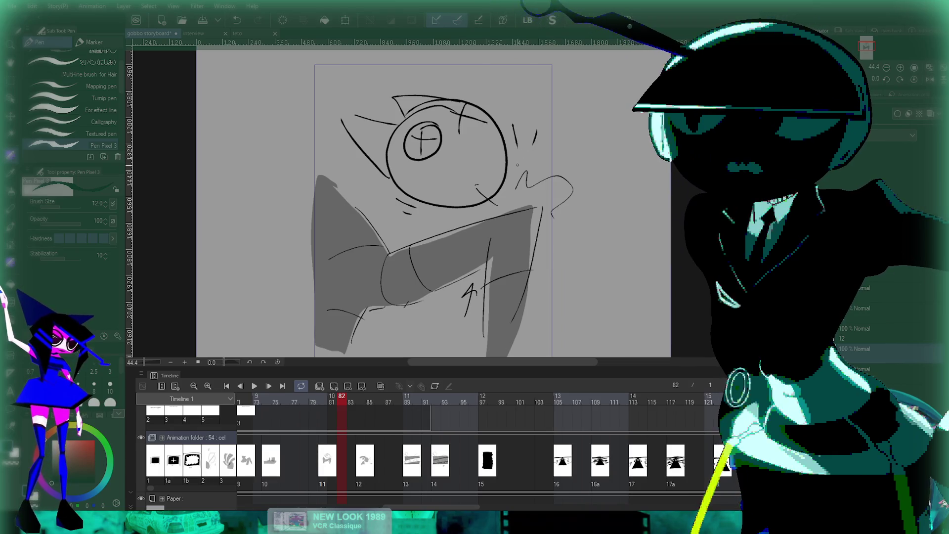
{"action": "scroll", "coordinate": [464, 198], "scroll_direction": "down", "scroll_amount": 5}
{"action": "scroll", "coordinate": [465, 198], "scroll_direction": "up", "scroll_amount": 4}
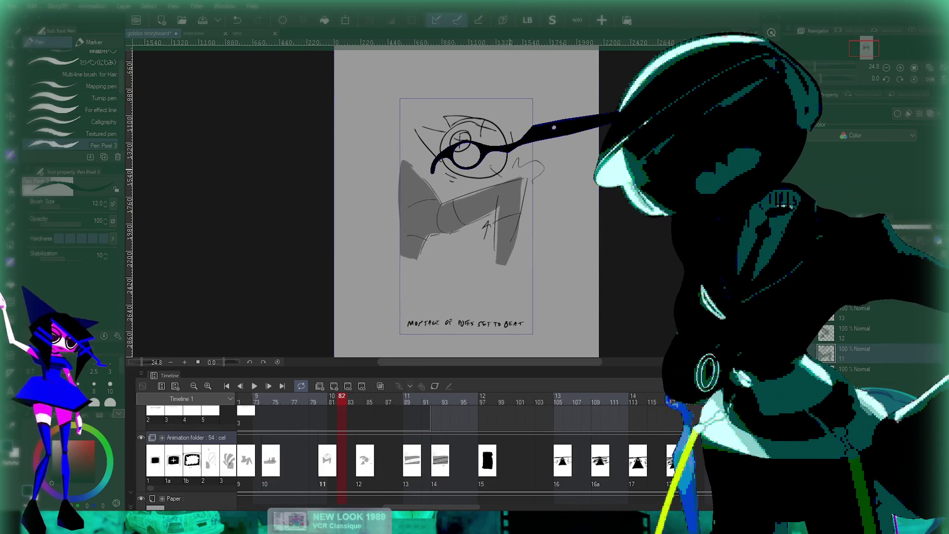
{"action": "scroll", "coordinate": [543, 208], "scroll_direction": "down", "scroll_amount": 2}
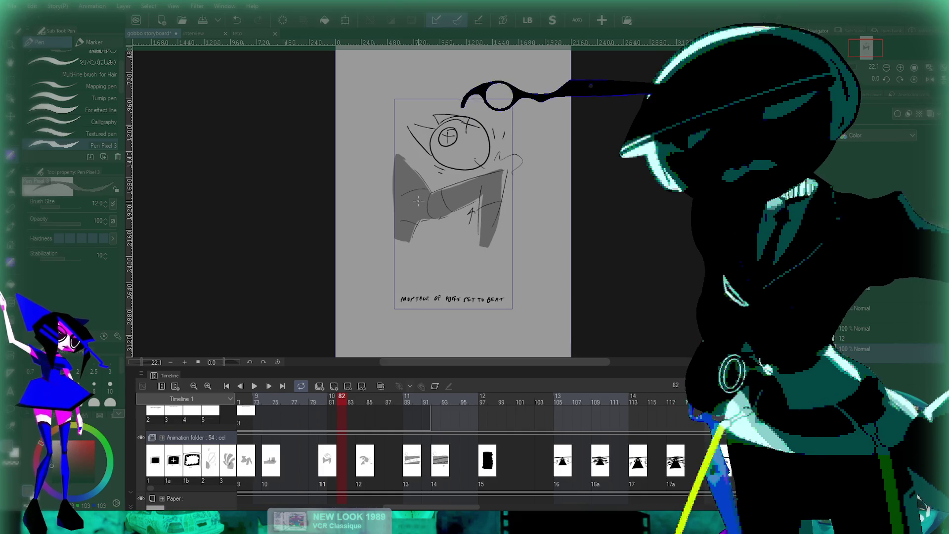
{"action": "key", "text": "g"}
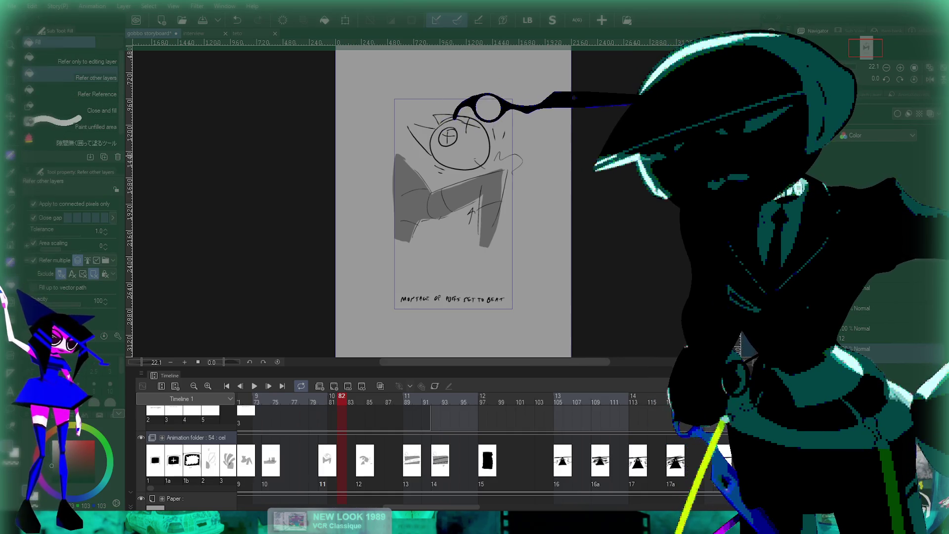
{"action": "left_click", "coordinate": [462, 148]}
{"action": "key", "text": "ctrl+z"}
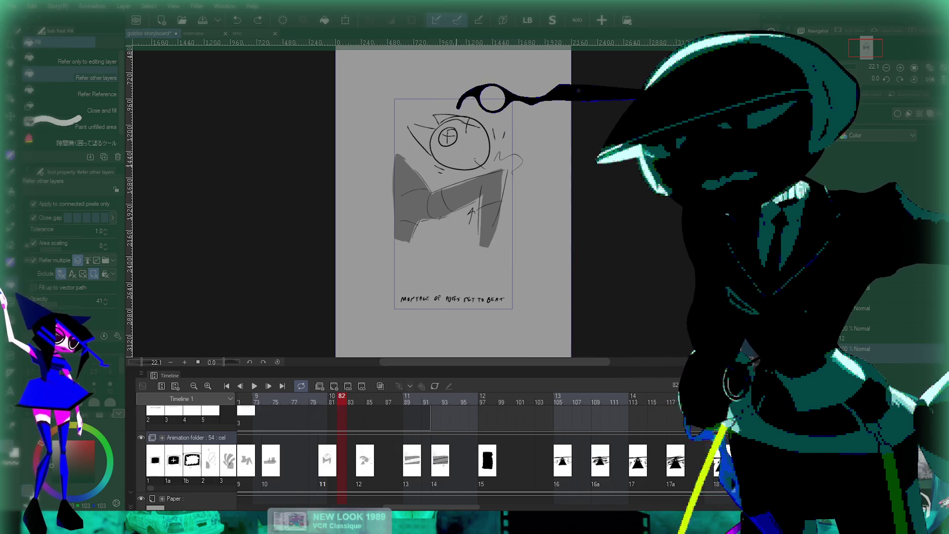
{"action": "key", "text": "ctrl+y"}
{"action": "scroll", "coordinate": [448, 144], "scroll_direction": "up", "scroll_amount": 5}
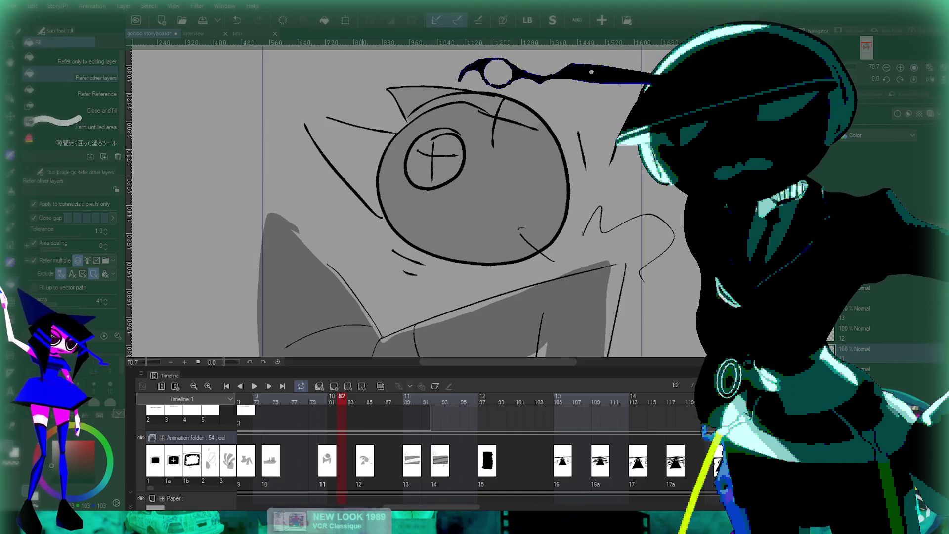
{"action": "scroll", "coordinate": [356, 160], "scroll_direction": "down", "scroll_amount": 4}
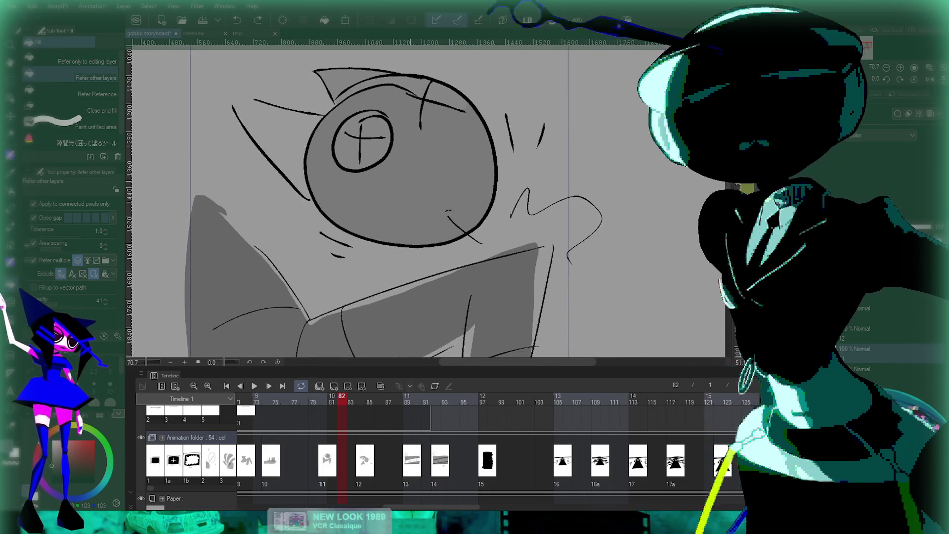
{"action": "scroll", "coordinate": [351, 199], "scroll_direction": "down", "scroll_amount": 2}
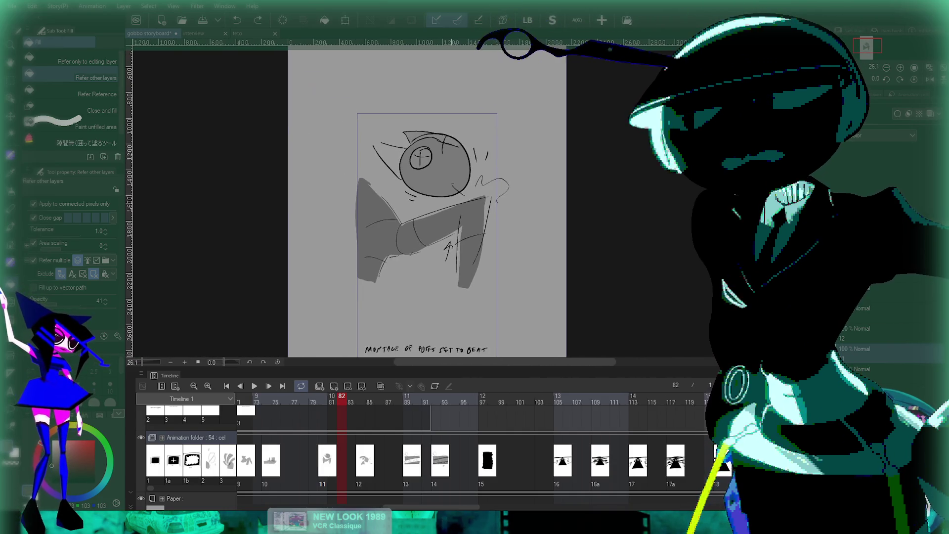
{"action": "scroll", "coordinate": [452, 138], "scroll_direction": "up", "scroll_amount": 6}
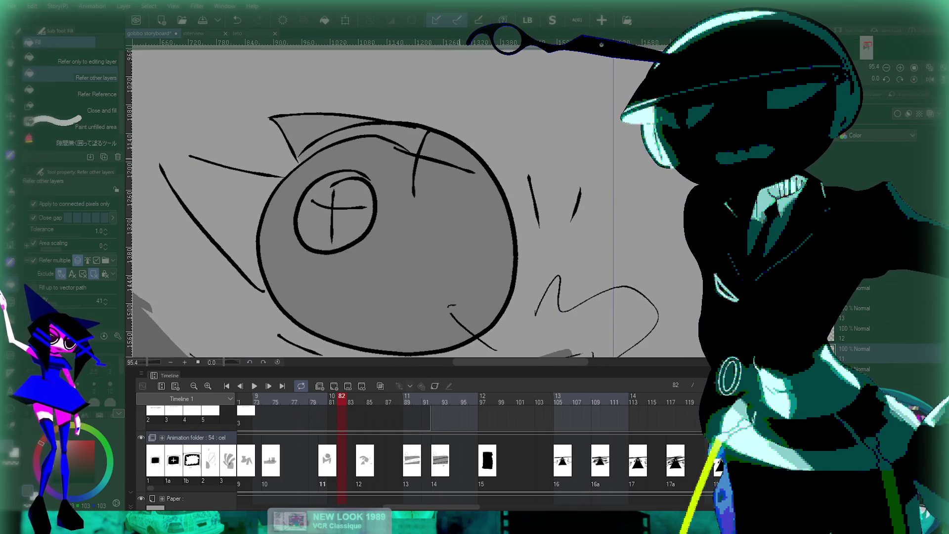
{"action": "scroll", "coordinate": [415, 198], "scroll_direction": "down", "scroll_amount": 5}
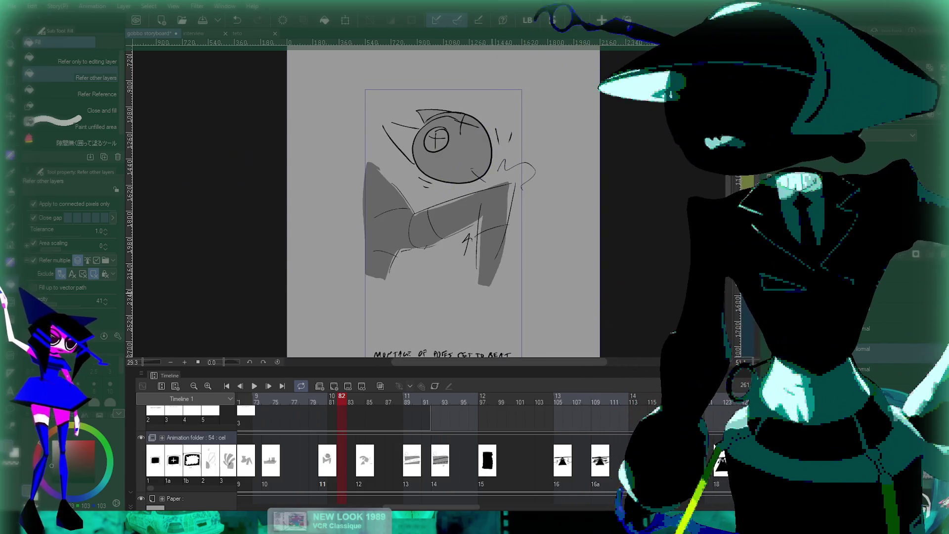
{"action": "scroll", "coordinate": [442, 203], "scroll_direction": "down", "scroll_amount": 2}
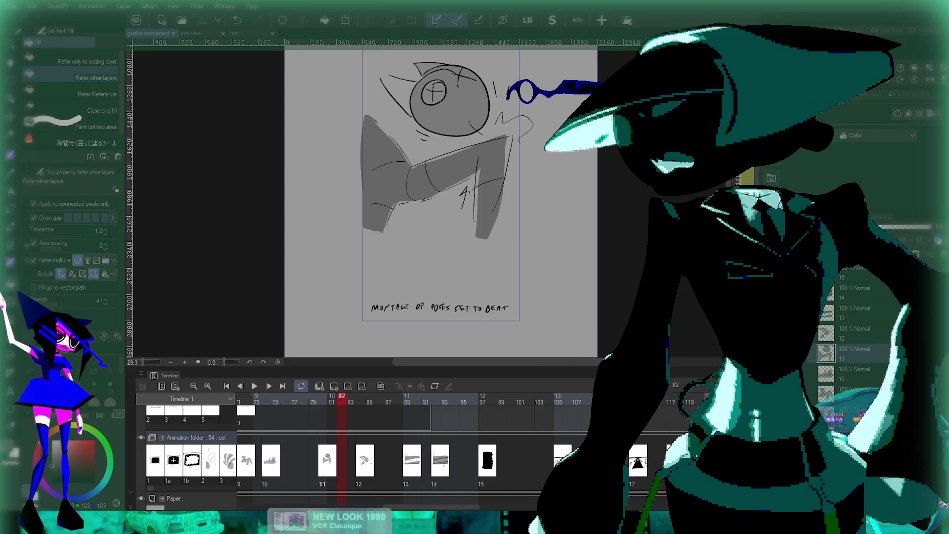
{"action": "scroll", "coordinate": [440, 198], "scroll_direction": "down", "scroll_amount": 3}
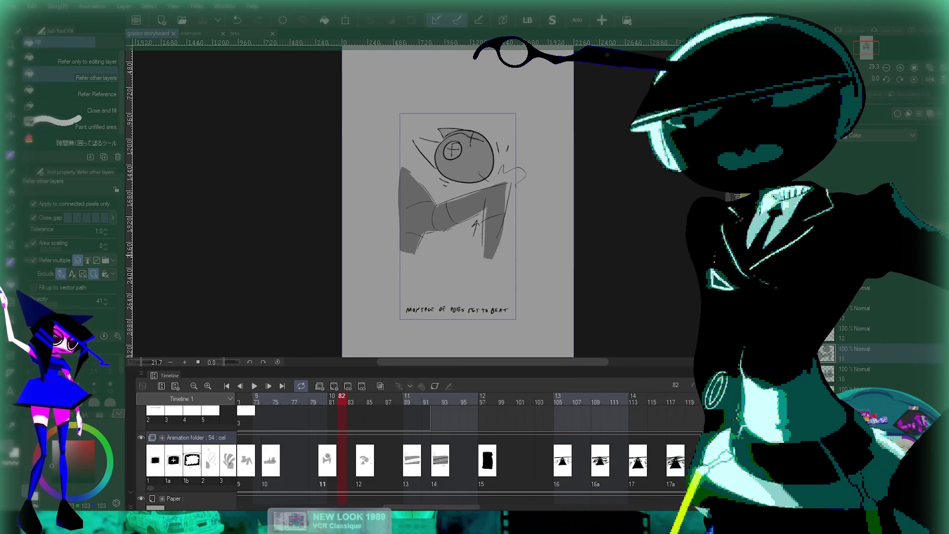
{"action": "scroll", "coordinate": [445, 198], "scroll_direction": "up", "scroll_amount": 2}
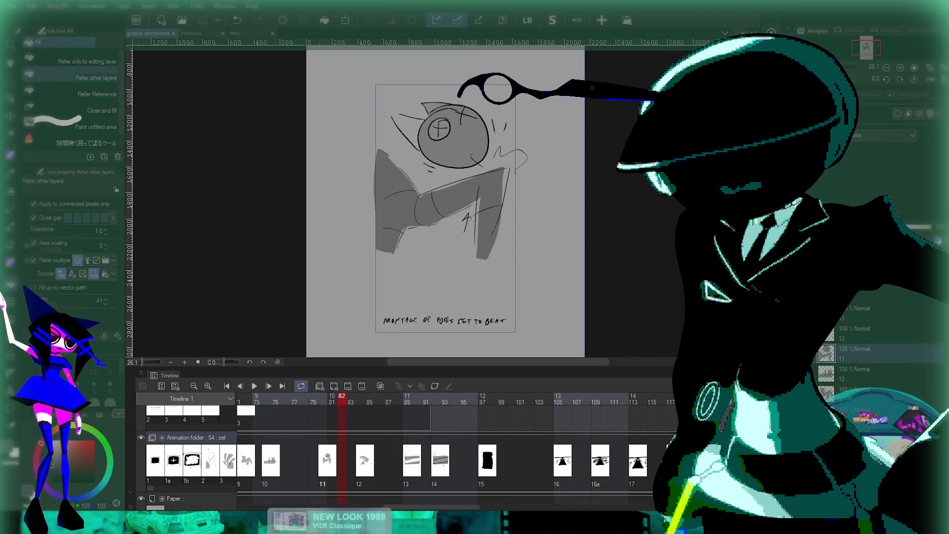
{"action": "scroll", "coordinate": [444, 445], "scroll_direction": "right", "scroll_amount": 10}
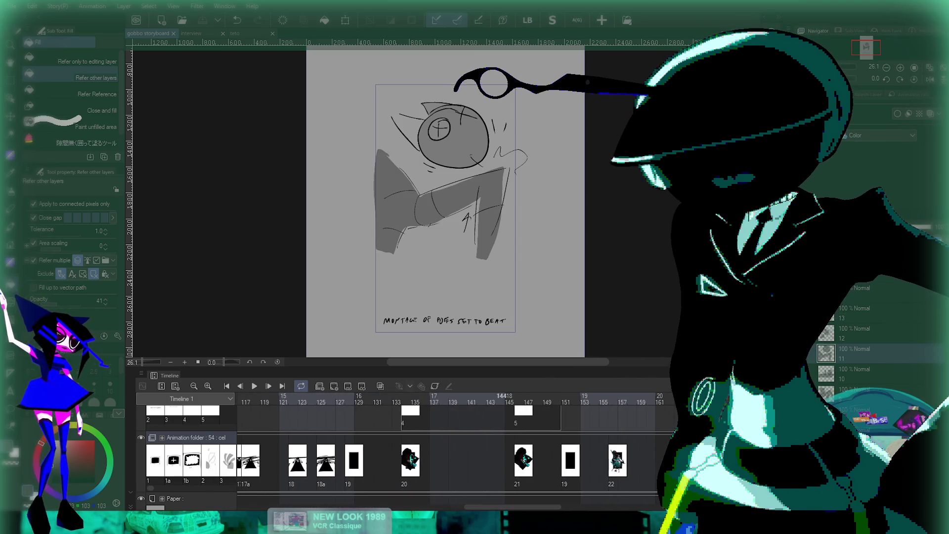
Step: Scrub back and forth through the earlier cuts near frame 57
{"action": "scroll", "coordinate": [445, 445], "scroll_direction": "down", "scroll_amount": 3}
{"action": "scroll", "coordinate": [396, 445], "scroll_direction": "right", "scroll_amount": 5}
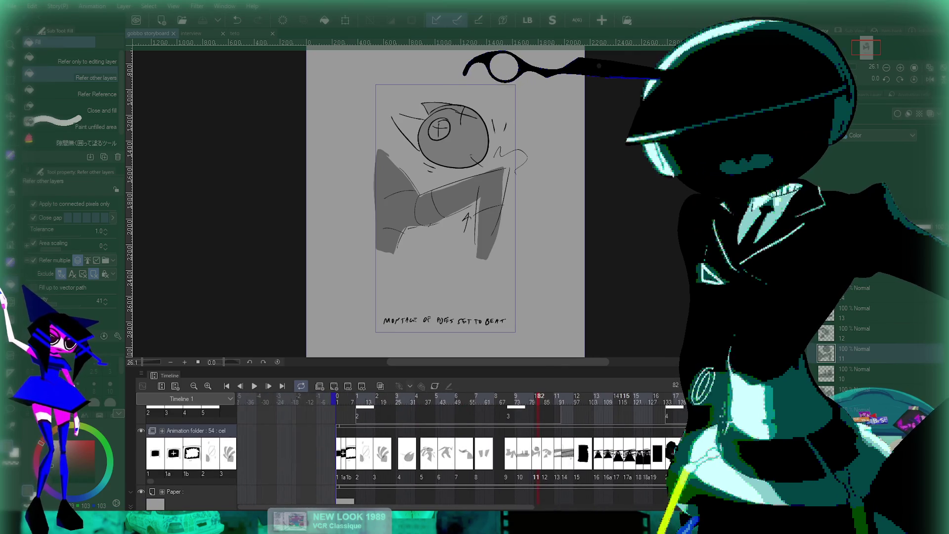
{"action": "scroll", "coordinate": [395, 445], "scroll_direction": "down", "scroll_amount": 2}
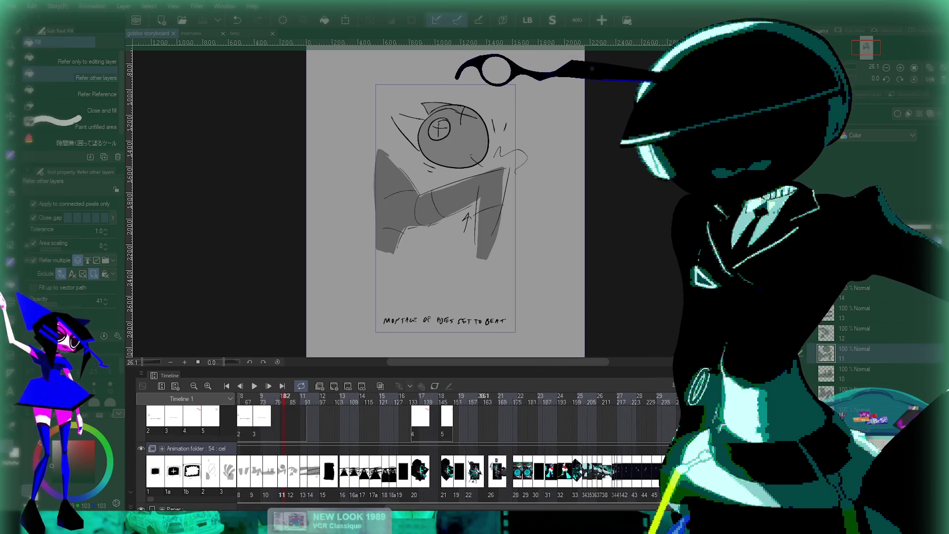
{"action": "left_click", "coordinate": [586, 396]}
{"action": "scroll", "coordinate": [435, 445], "scroll_direction": "left", "scroll_amount": 8}
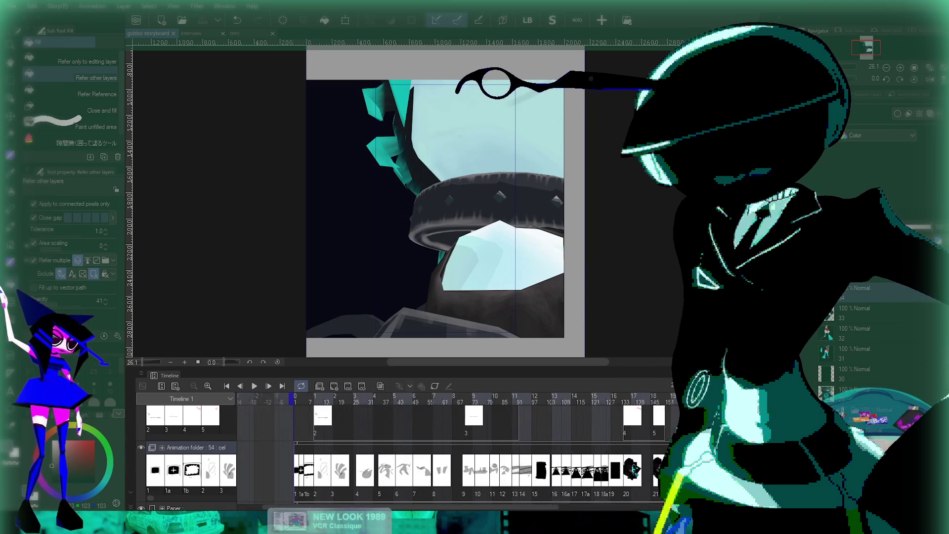
{"action": "left_click", "coordinate": [439, 396]}
{"action": "mouse_move", "coordinate": [438, 396]}
{"action": "left_mouse_down"}
{"action": "mouse_move", "coordinate": [397, 396]}
{"action": "mouse_move", "coordinate": [555, 396]}
{"action": "mouse_move", "coordinate": [341, 396]}
{"action": "mouse_move", "coordinate": [611, 396]}
{"action": "left_mouse_up"}
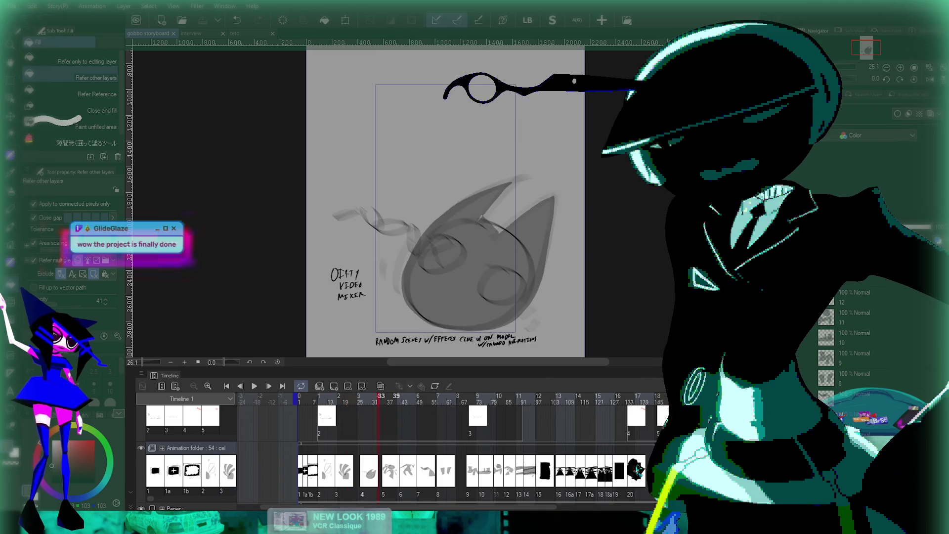
Step: Find the dark cut with the small figures, shift it slightly left, and play the storyboard
{"action": "scroll", "coordinate": [445, 445], "scroll_direction": "right", "scroll_amount": 5}
{"action": "mouse_move", "coordinate": [457, 397]}
{"action": "left_mouse_down"}
{"action": "mouse_move", "coordinate": [423, 396]}
{"action": "mouse_move", "coordinate": [651, 396]}
{"action": "mouse_move", "coordinate": [616, 396]}
{"action": "left_mouse_up"}
{"action": "scroll", "coordinate": [445, 445], "scroll_direction": "right", "scroll_amount": 2}
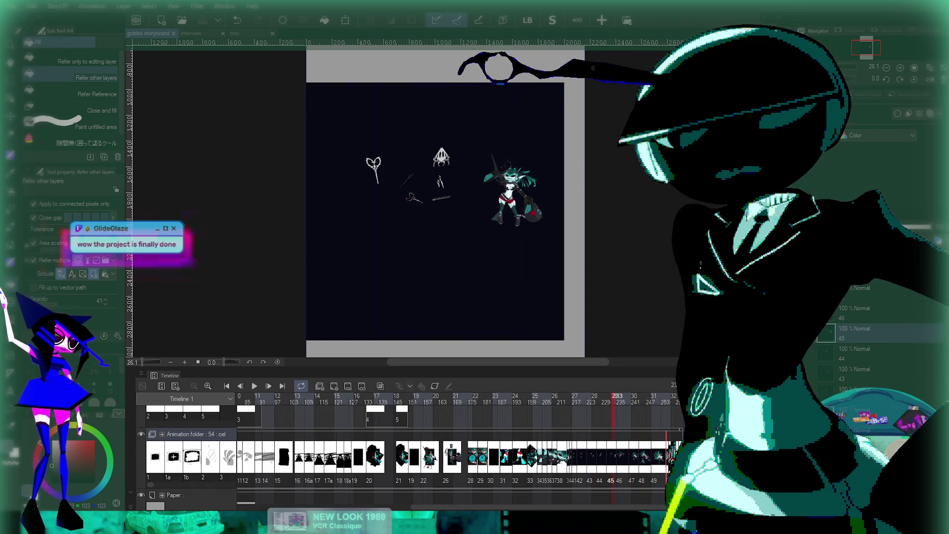
{"action": "key", "text": "k"}
{"action": "left_click_drag", "start_coordinate": [487, 198], "coordinate": [468, 197]}
{"action": "key", "text": "space"}
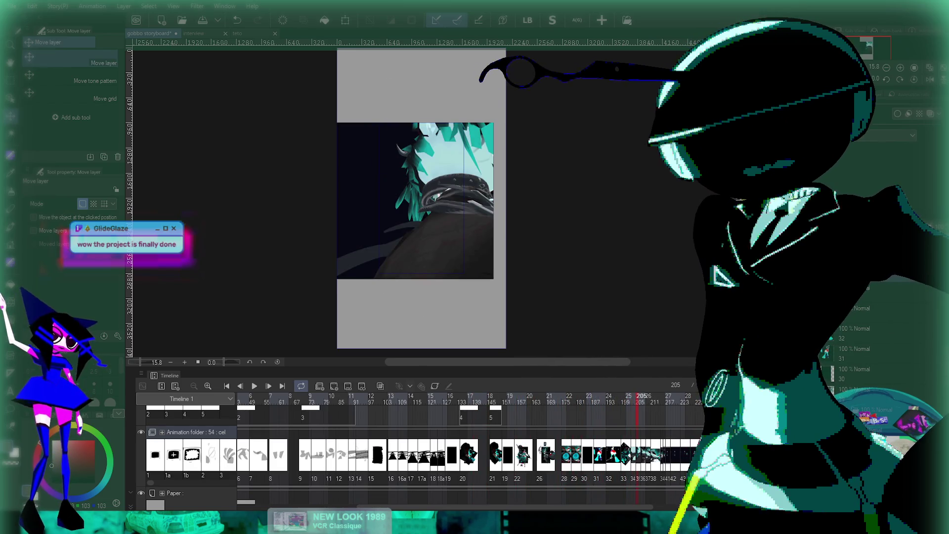
Step: Save the storyboard document
{"action": "scroll", "coordinate": [388, 451], "scroll_direction": "right", "scroll_amount": 5}
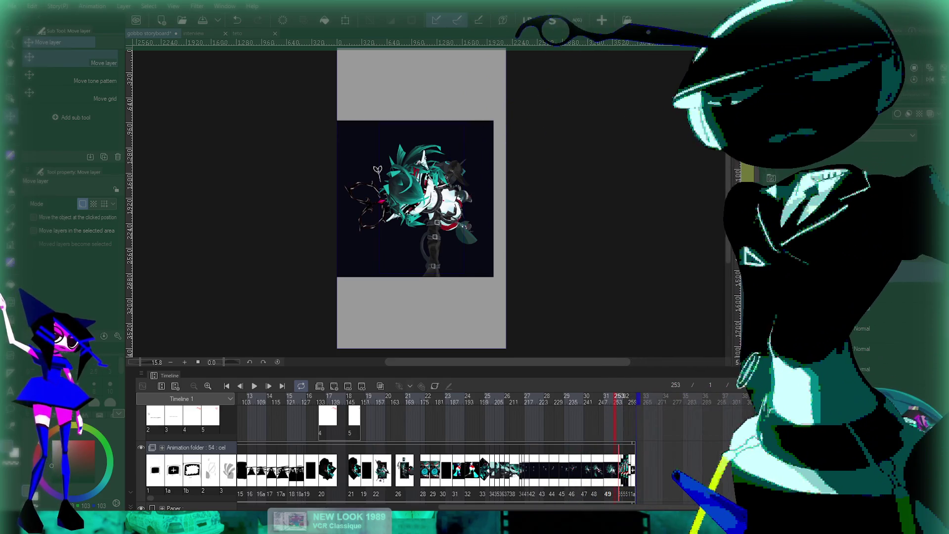
{"action": "scroll", "coordinate": [388, 450], "scroll_direction": "left", "scroll_amount": 10}
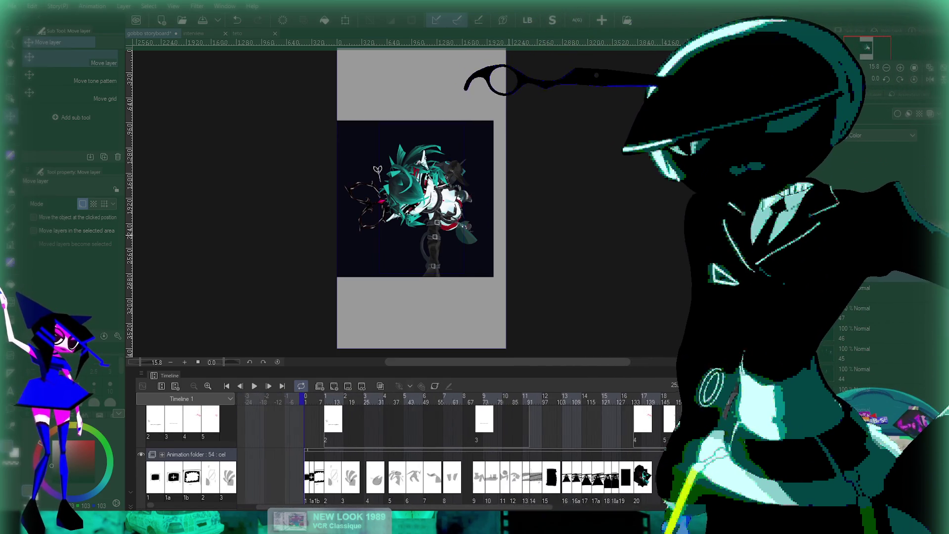
{"action": "scroll", "coordinate": [425, 159], "scroll_direction": "up", "scroll_amount": 2}
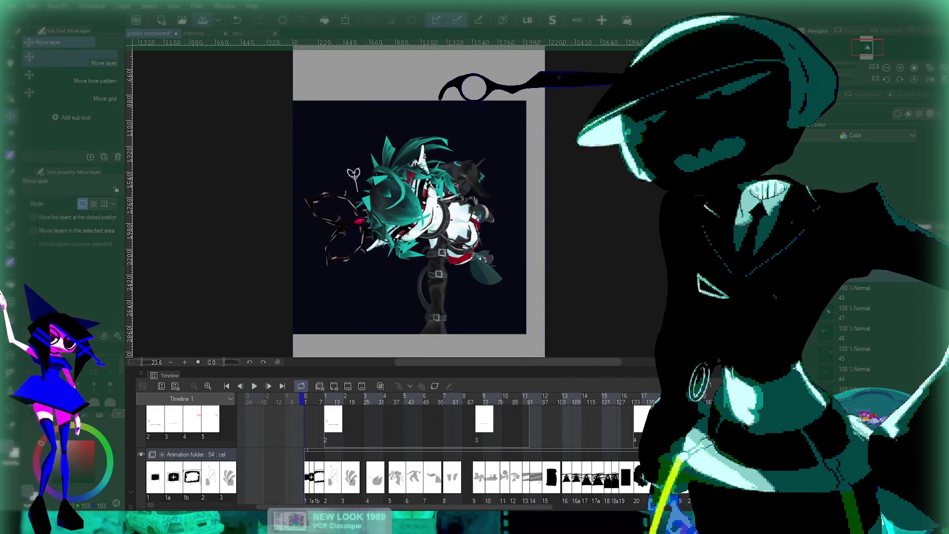
{"action": "key", "text": "ctrl+s"}
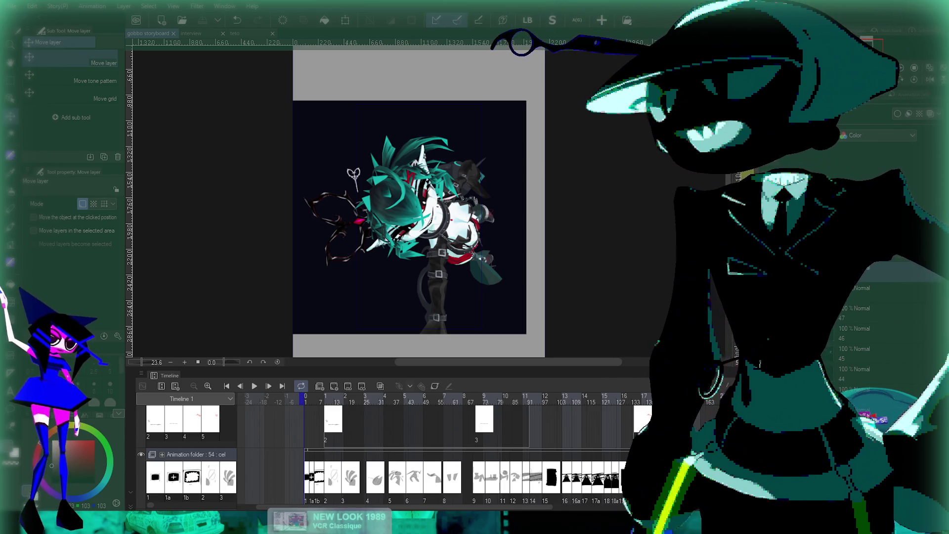
Step: Play the animation starting from frame 74, the 'montage of poses set to beat' panel
{"action": "scroll", "coordinate": [445, 207], "scroll_direction": "up", "scroll_amount": 2}
{"action": "scroll", "coordinate": [445, 207], "scroll_direction": "down", "scroll_amount": 2}
{"action": "scroll", "coordinate": [445, 208], "scroll_direction": "up", "scroll_amount": 4}
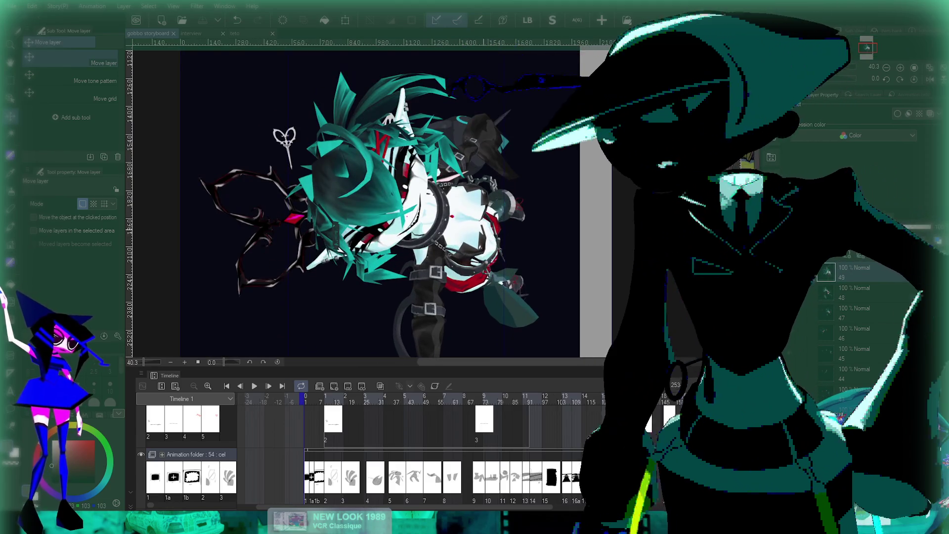
{"action": "scroll", "coordinate": [590, 57], "scroll_direction": "down", "scroll_amount": 2}
{"action": "scroll", "coordinate": [595, 60], "scroll_direction": "up", "scroll_amount": 2}
{"action": "scroll", "coordinate": [597, 61], "scroll_direction": "down", "scroll_amount": 3}
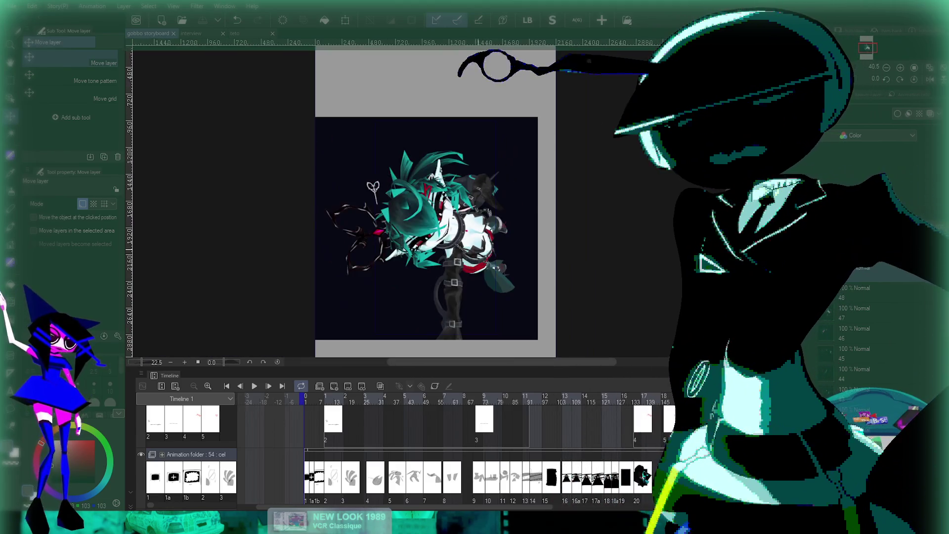
{"action": "scroll", "coordinate": [597, 62], "scroll_direction": "up", "scroll_amount": 2}
{"action": "scroll", "coordinate": [451, 163], "scroll_direction": "down", "scroll_amount": 2}
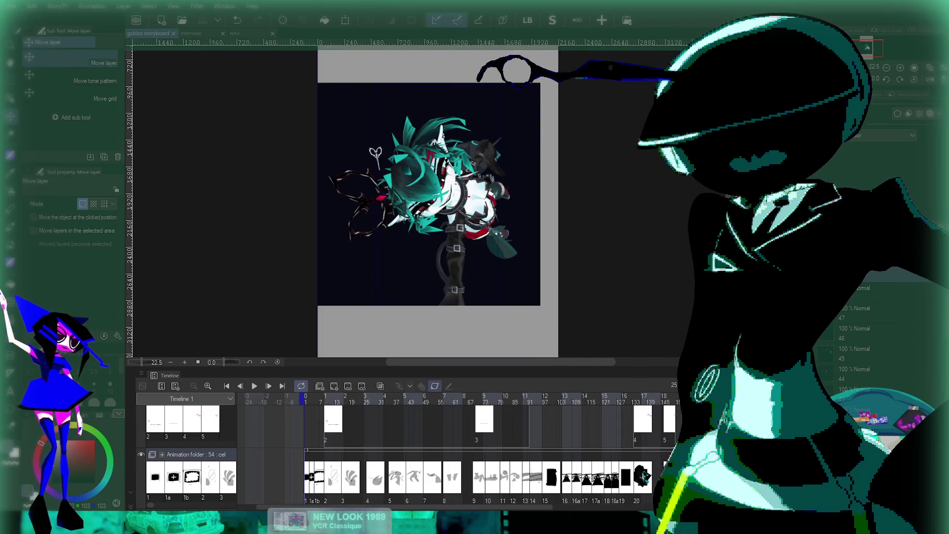
{"action": "left_click", "coordinate": [487, 396]}
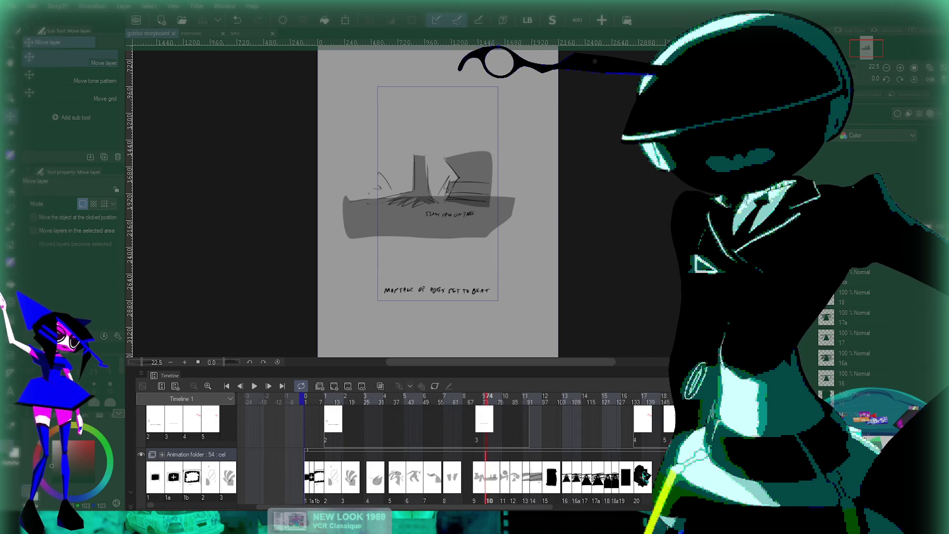
{"action": "scroll", "coordinate": [445, 445], "scroll_direction": "right", "scroll_amount": 5}
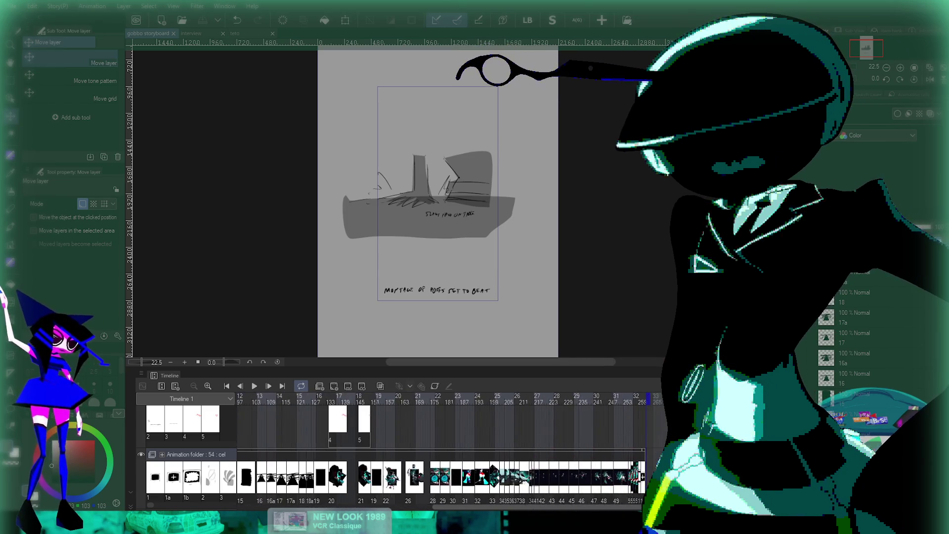
{"action": "scroll", "coordinate": [445, 445], "scroll_direction": "left", "scroll_amount": 3}
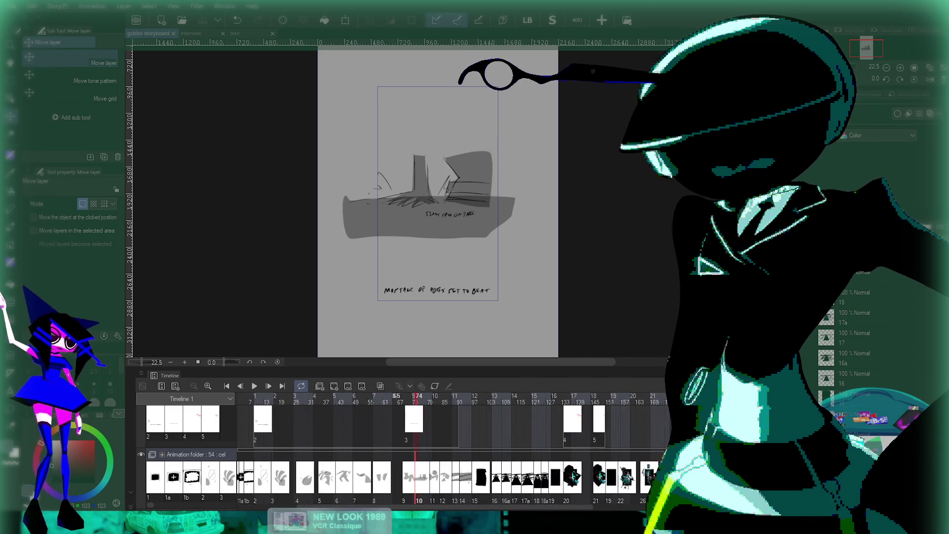
{"action": "key", "text": "Return"}
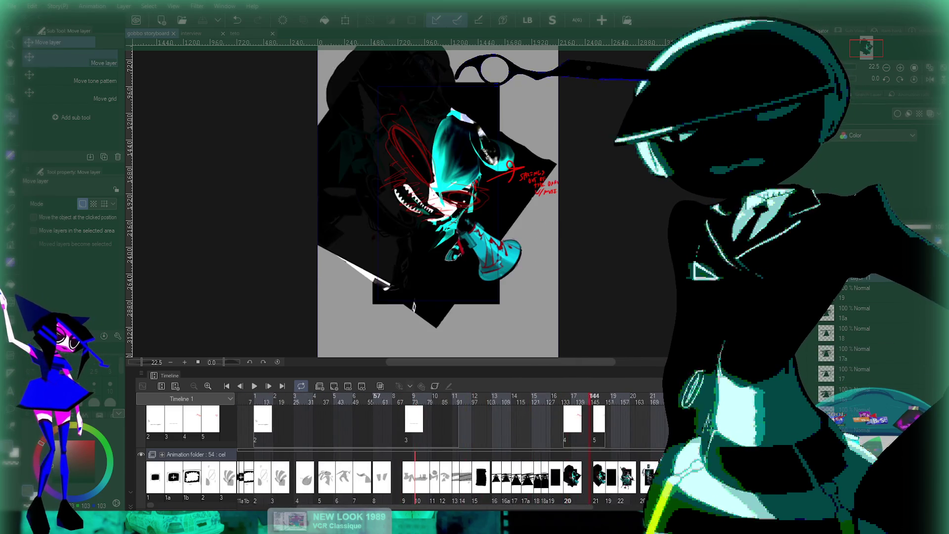